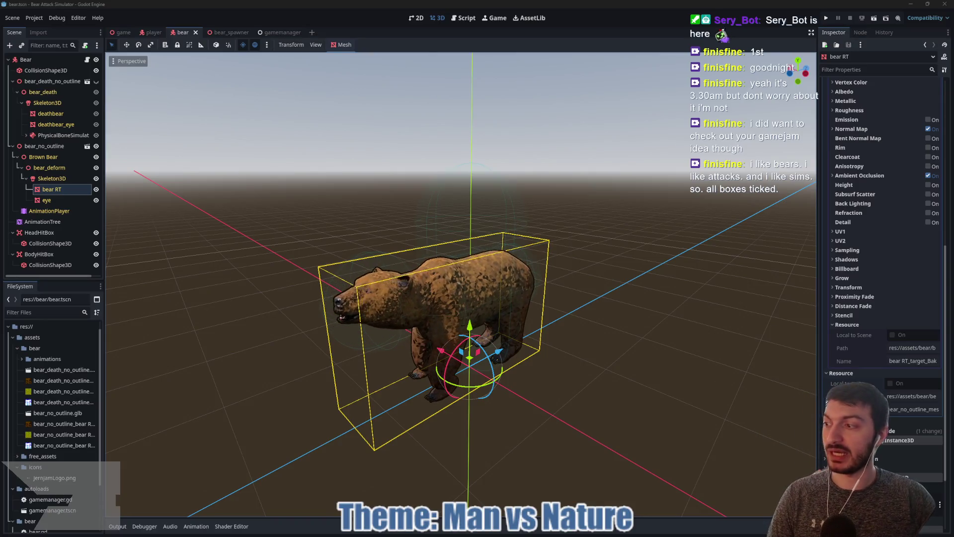
Bring up the Jern Jam 2025 itch.io page and scroll through its theme and rules.
key("alt+Tab")
scroll(457, 243, "down", 4)
scroll(458, 247, "down", 6)
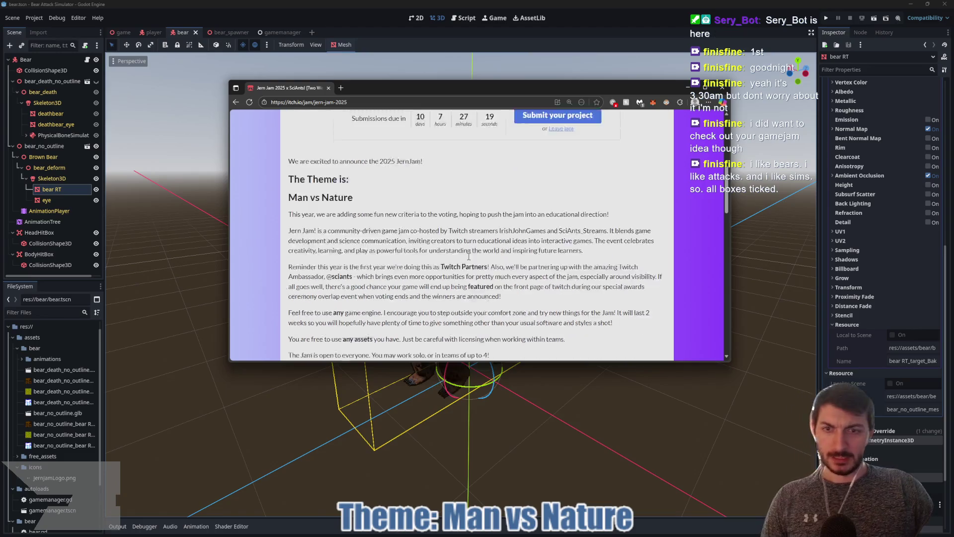
key("ctrl+a")
scroll(523, 300, "down", 15)
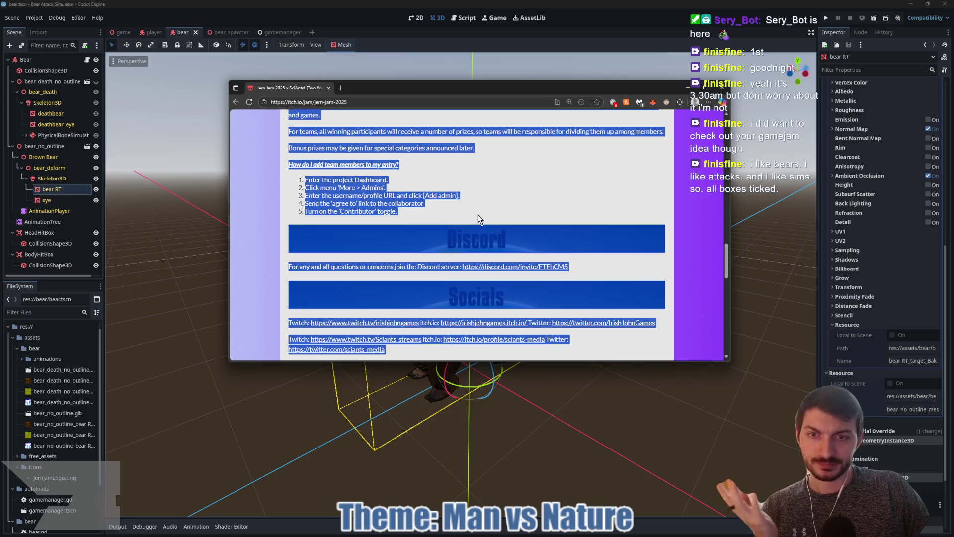
left_click(478, 215)
Reread the jam page, highlight one of the voting criteria, then return to Godot.
scroll(478, 215, "up", 5)
mouse_move(726, 358)
left_mouse_down()
mouse_move(673, 394)
mouse_move(669, 447)
mouse_move(683, 461)
left_mouse_up()
scroll(429, 343, "up", 4)
scroll(428, 343, "up", 1)
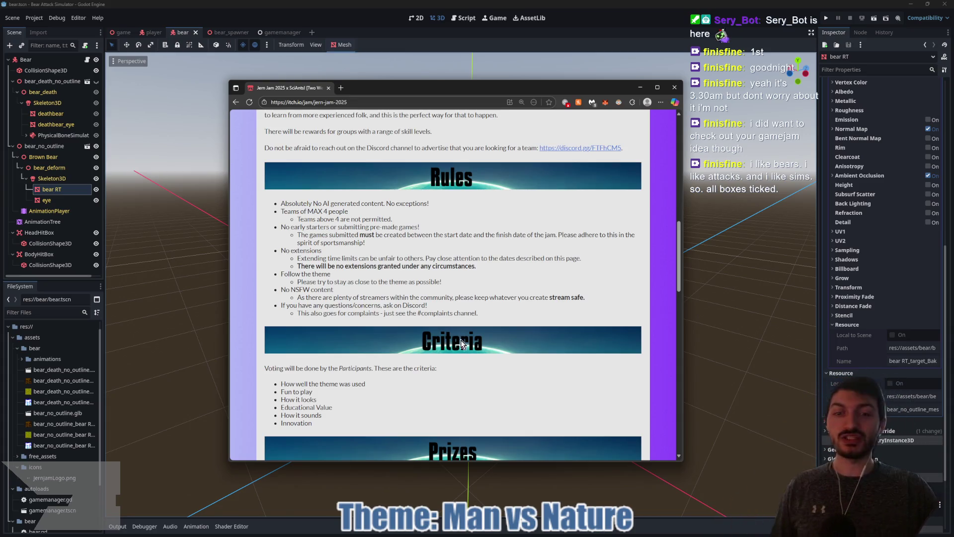
scroll(397, 358, "down", 2)
left_click_drag(281, 301, 318, 300)
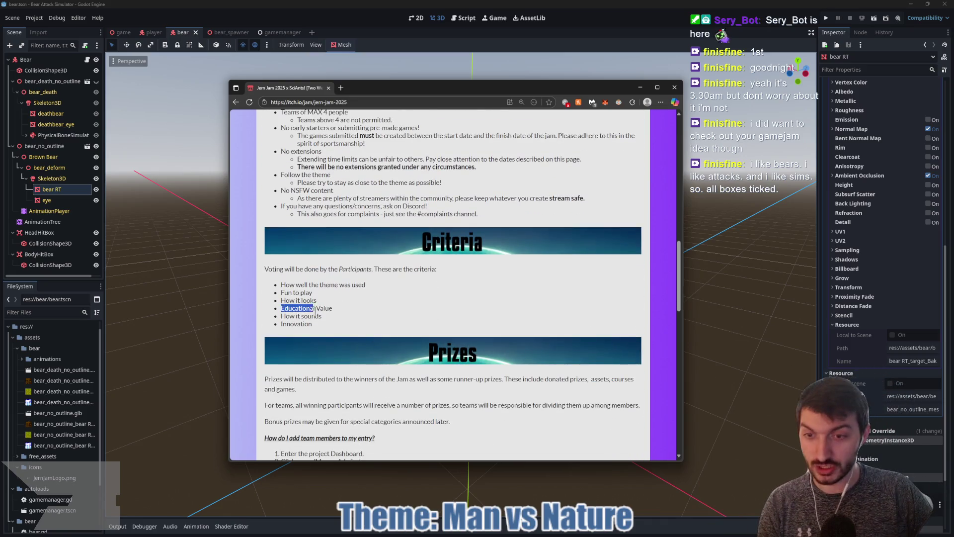
left_click(736, 310)
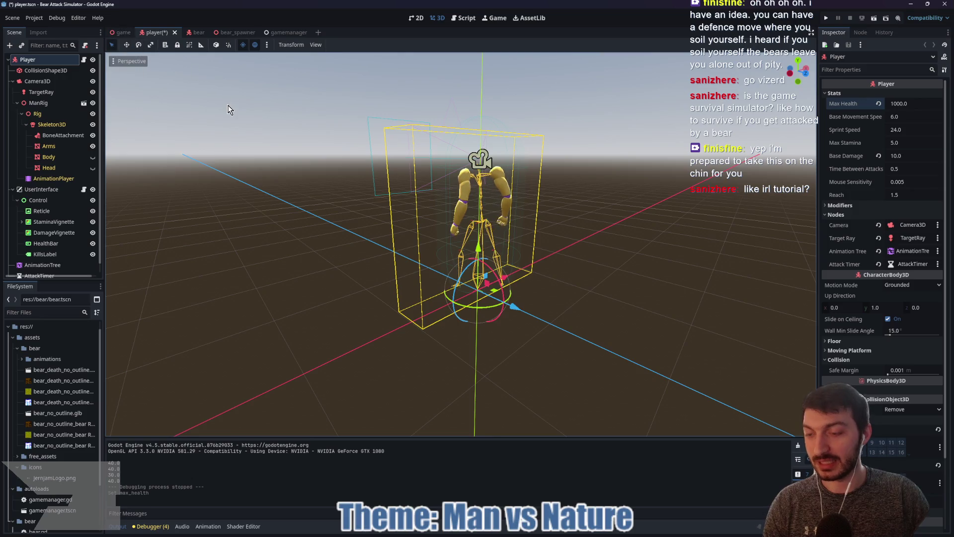
Switch to the game scene, run the project with F5 and start a round.
left_click(120, 31)
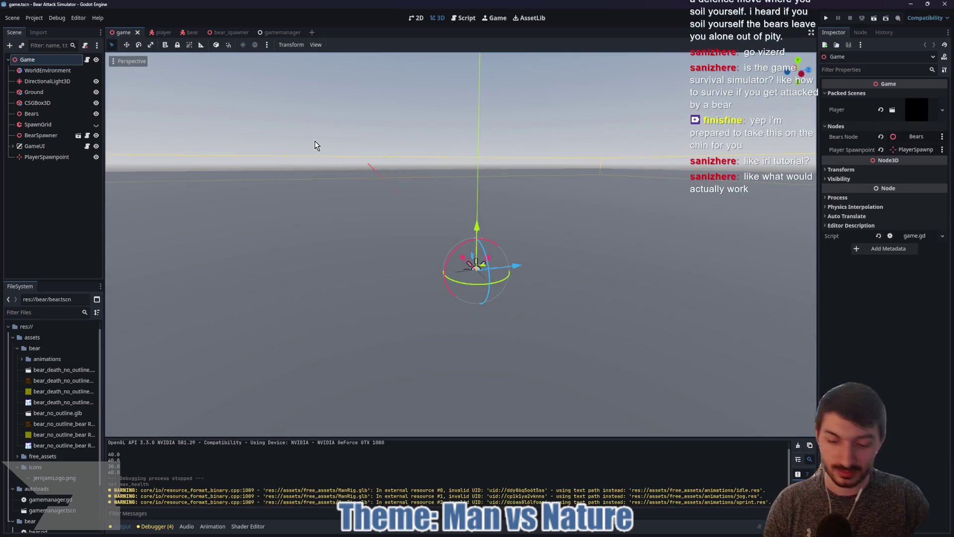
key("F5")
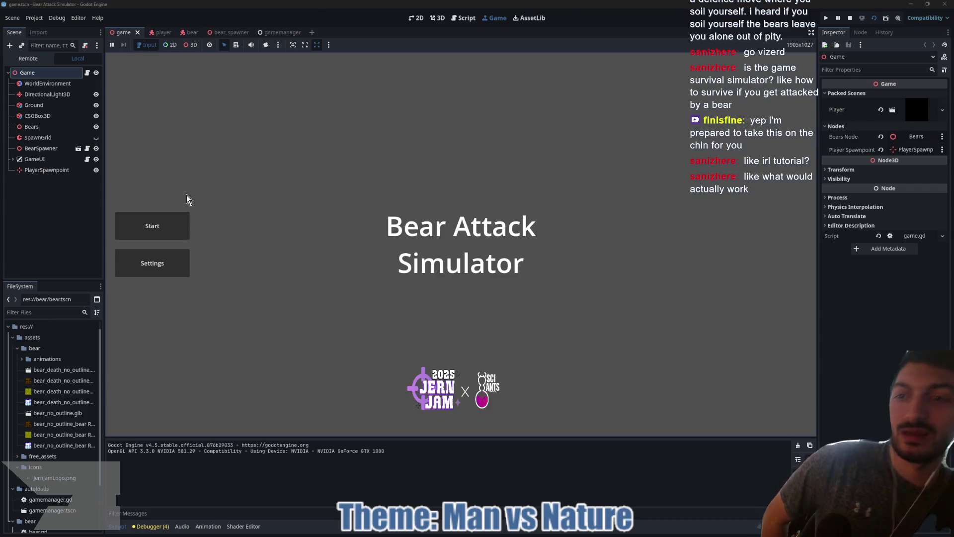
left_click(186, 224)
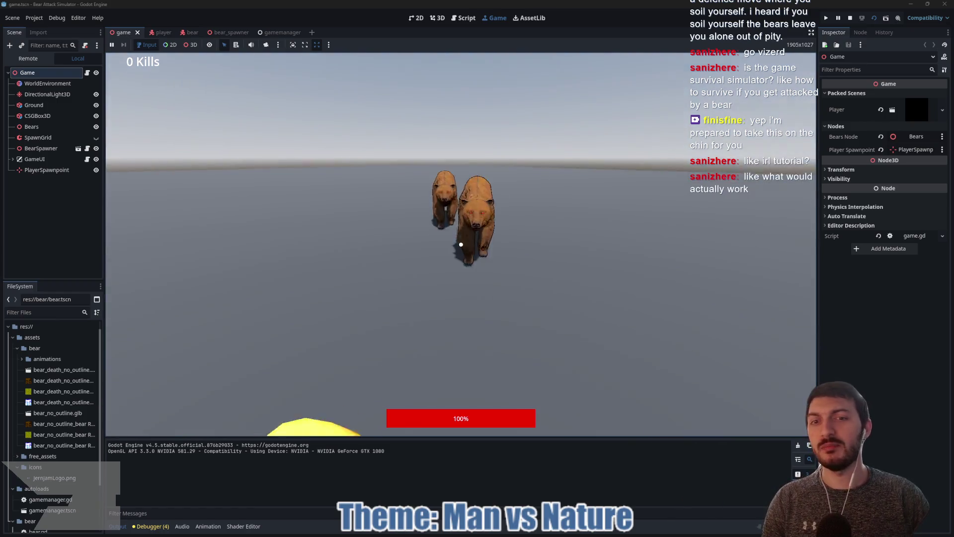
Punch the attacking bears up to 6 kills, then stop the running game with F8.
left_click(461, 244)
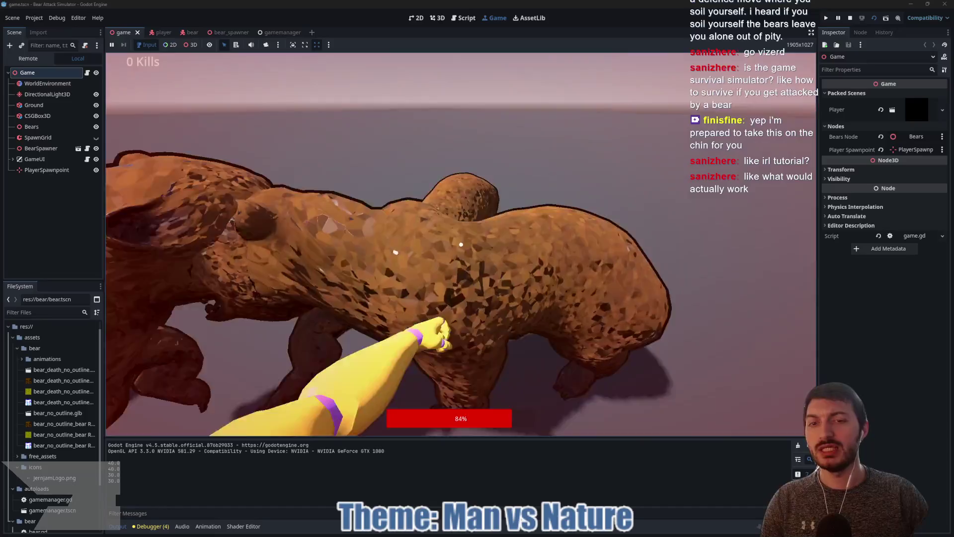
left_click(462, 244)
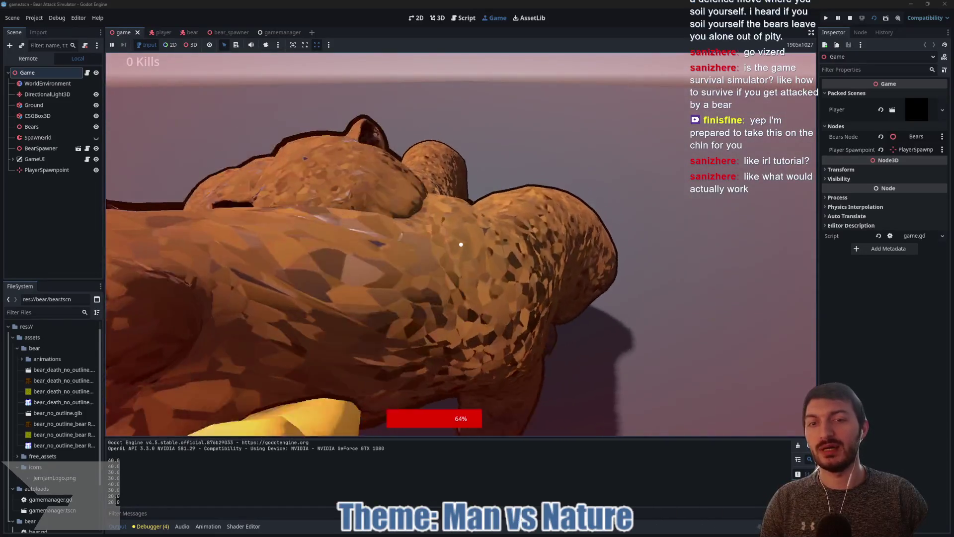
left_click(461, 244)
left_click(462, 244)
left_click(461, 244)
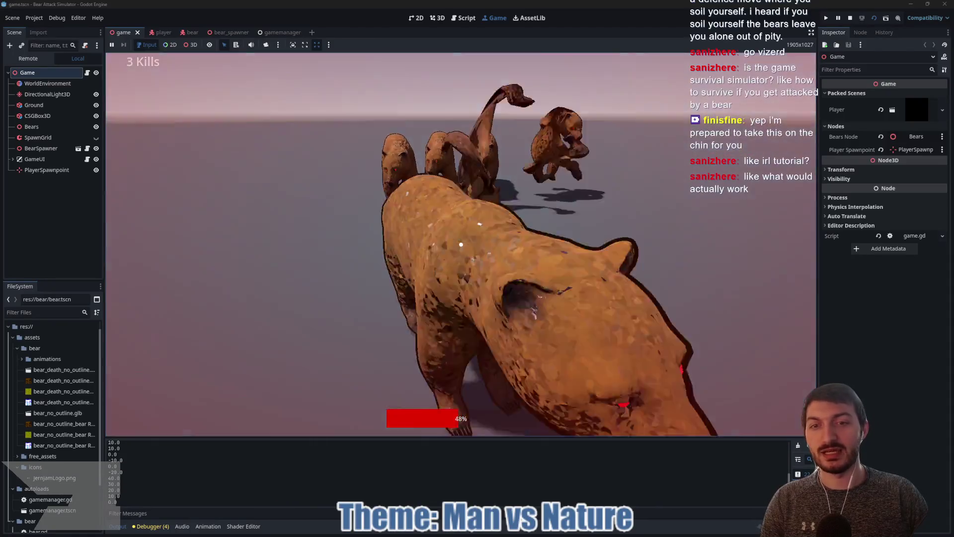
left_click(462, 245)
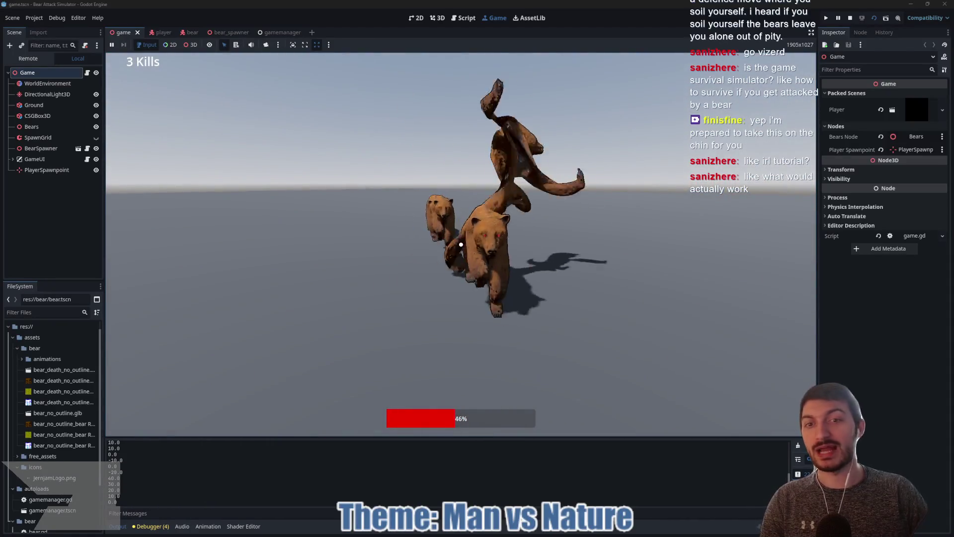
left_click(462, 244)
left_click(462, 244)
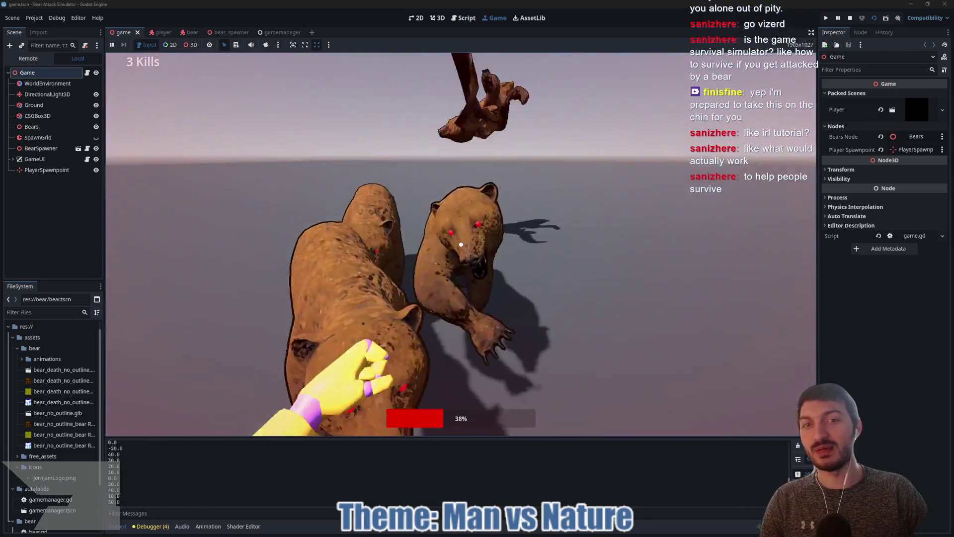
left_click(461, 244)
left_click(461, 244)
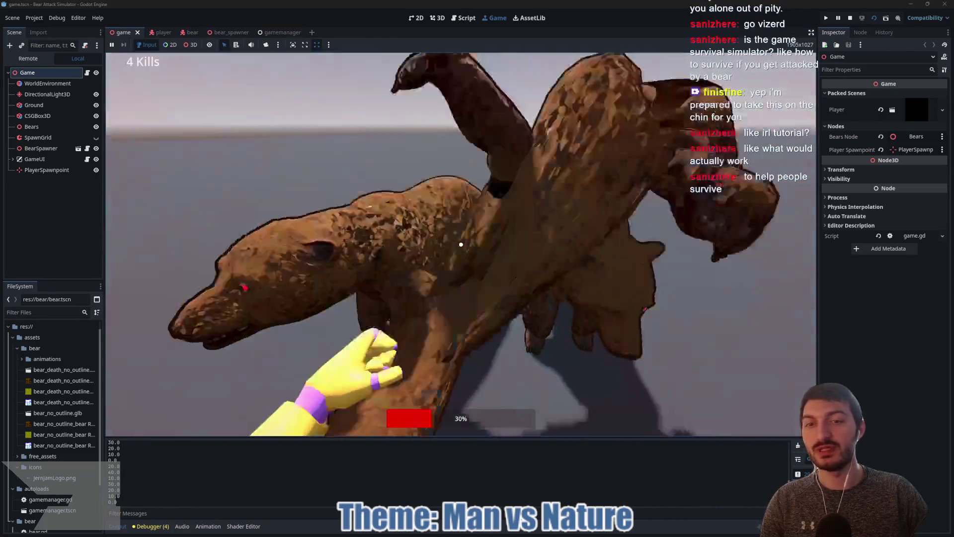
left_click(462, 244)
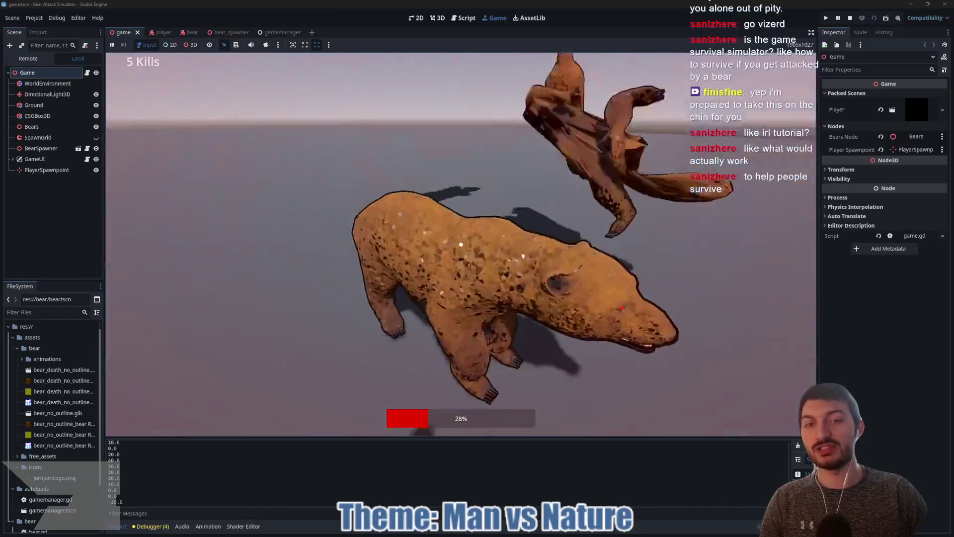
left_click(461, 244)
left_click(461, 244)
left_click(462, 244)
left_click(462, 244)
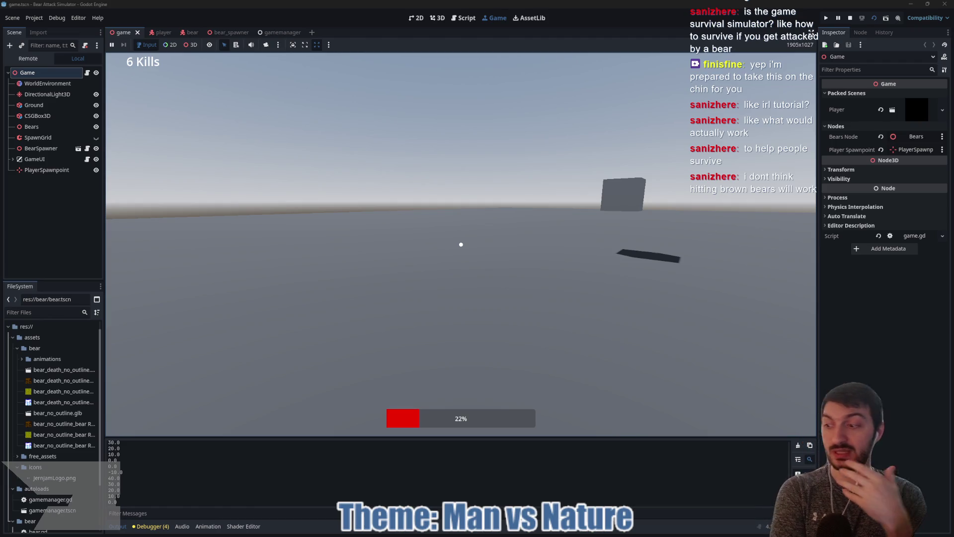
left_click(461, 244)
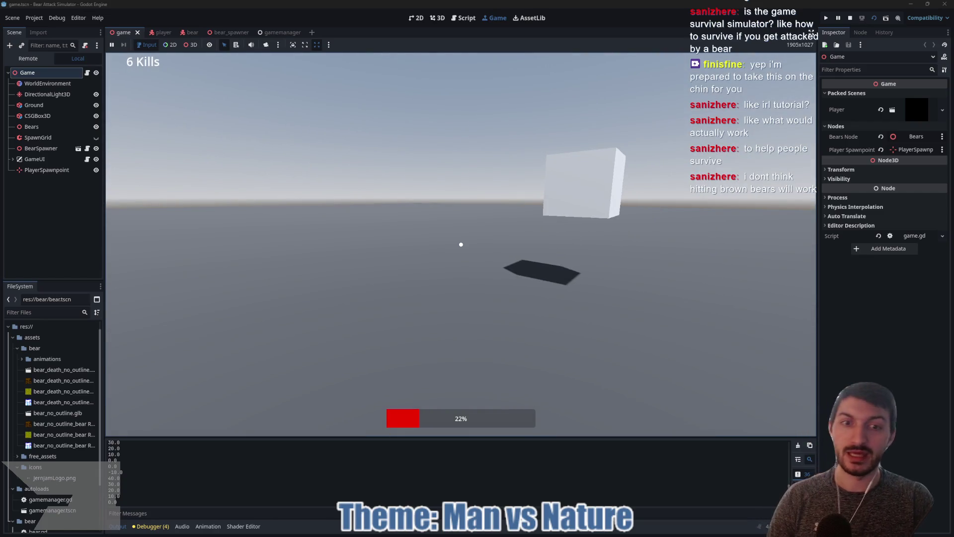
key("F8")
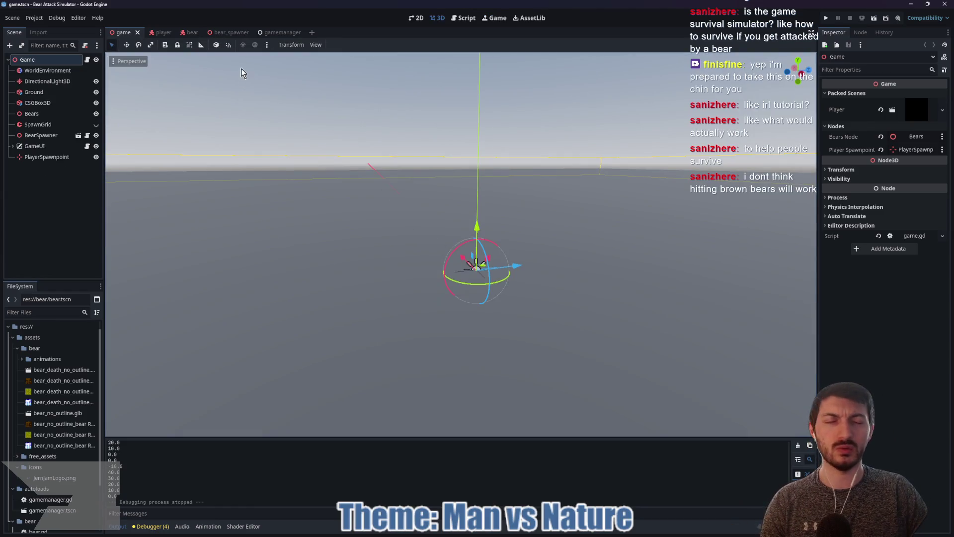
left_click(230, 34)
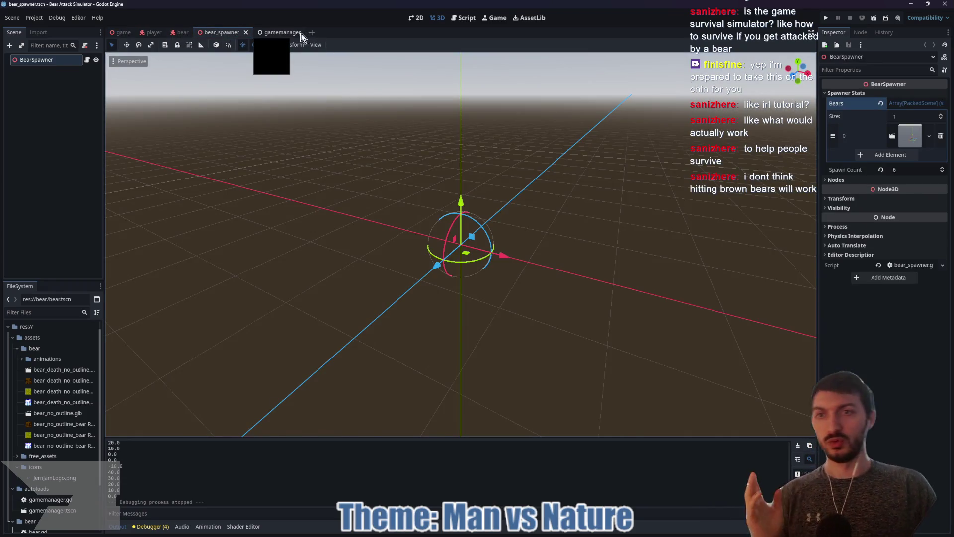
left_click(153, 32)
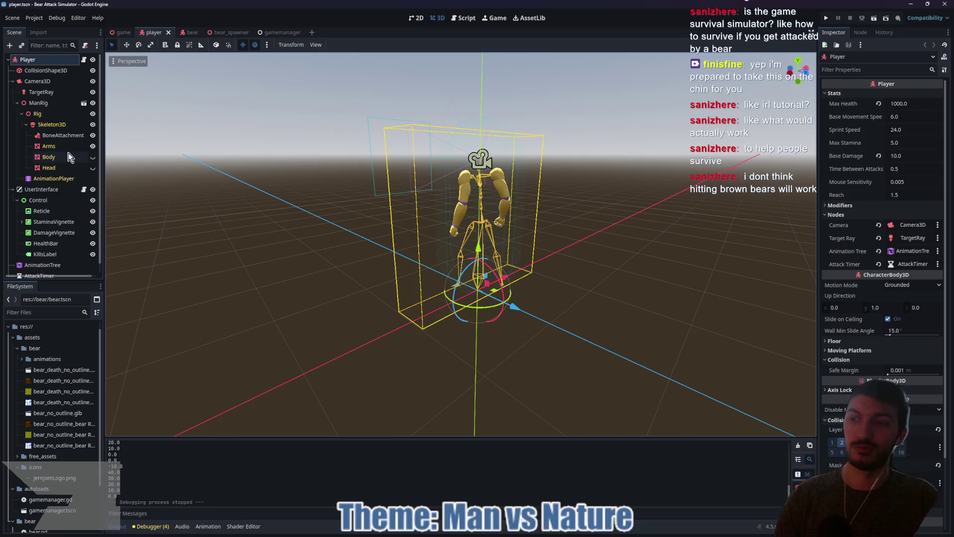
left_click(74, 191)
left_click(84, 189)
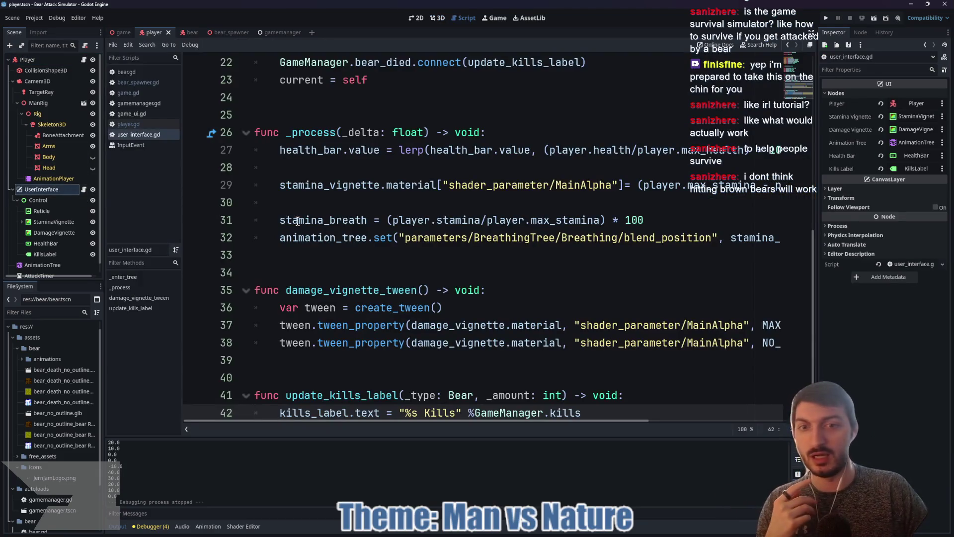
scroll(295, 221, "down", 2)
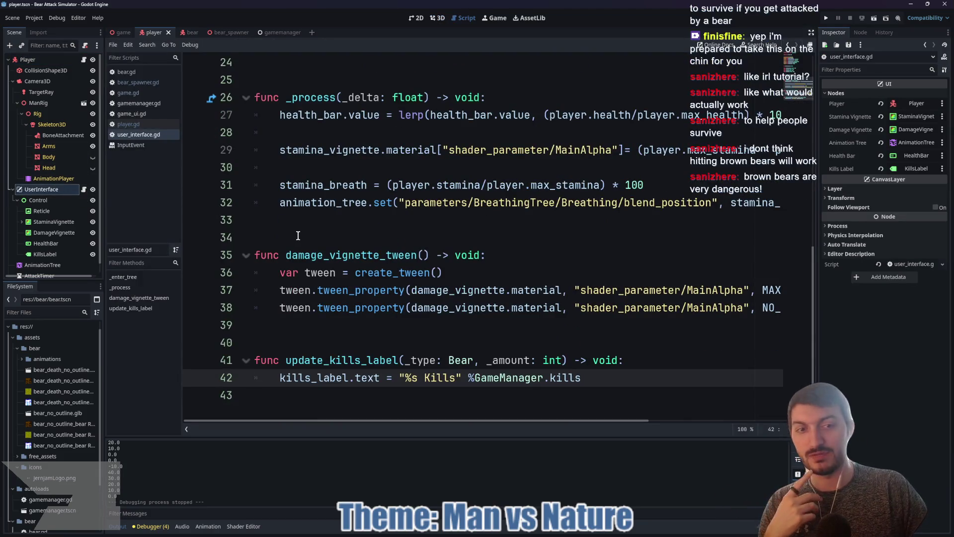
scroll(349, 276, "up", 8)
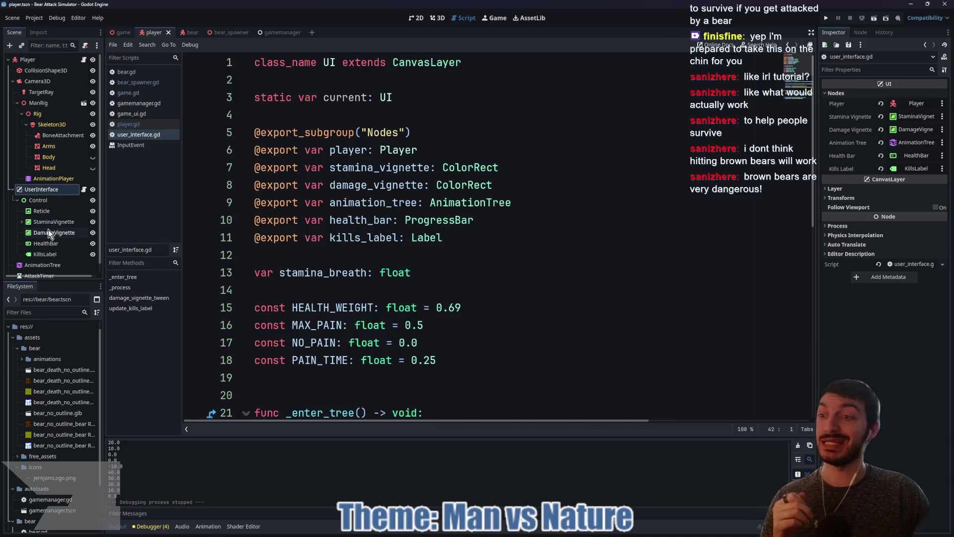
left_click(55, 244)
left_click(416, 17)
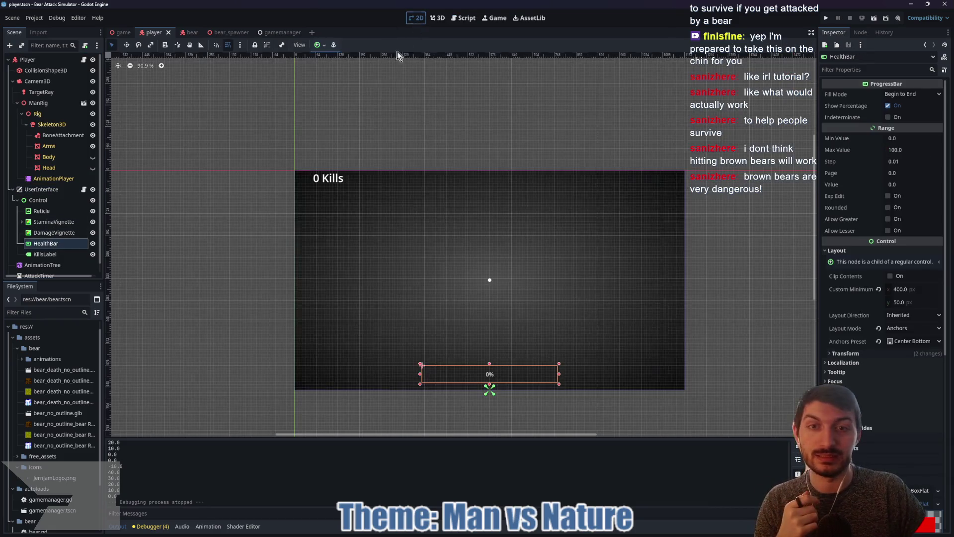
scroll(60, 213, "down", 1)
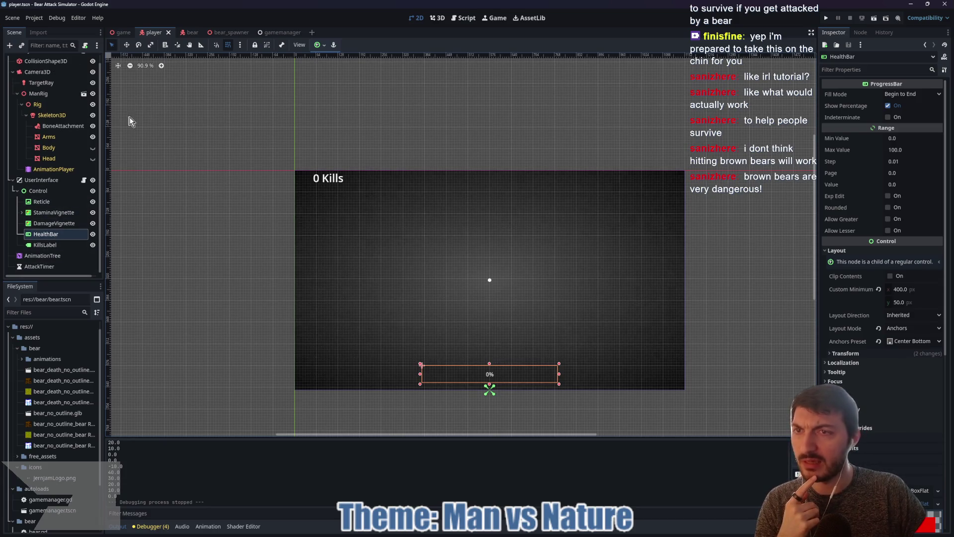
left_click(122, 33)
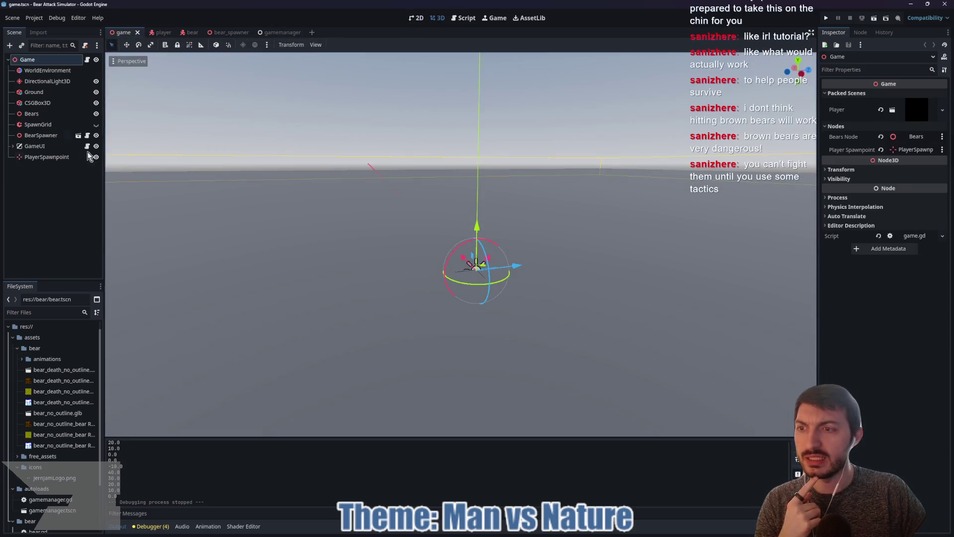
Open the game_ui.gd script, expand GameUI's child nodes and view its menus in 2D.
left_click(55, 148)
left_click(86, 146)
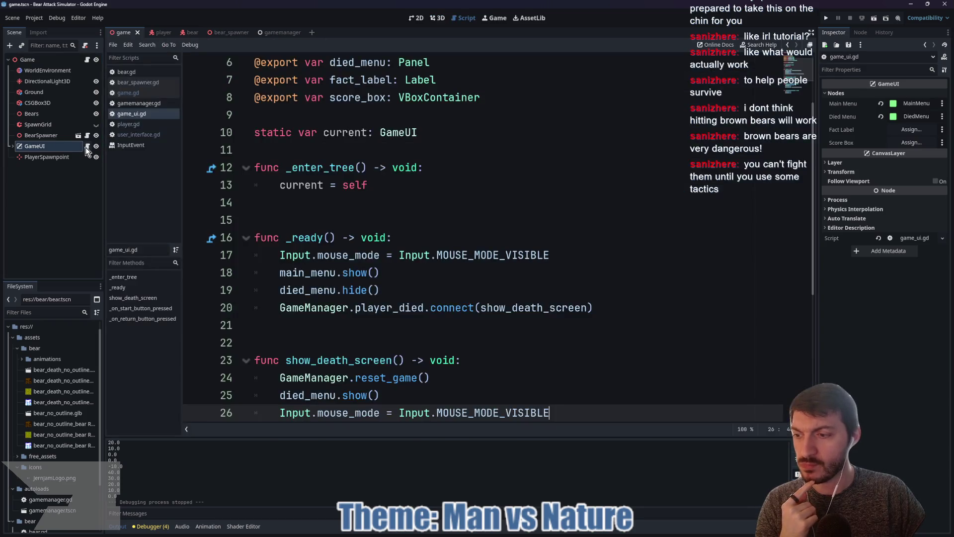
left_click(12, 147)
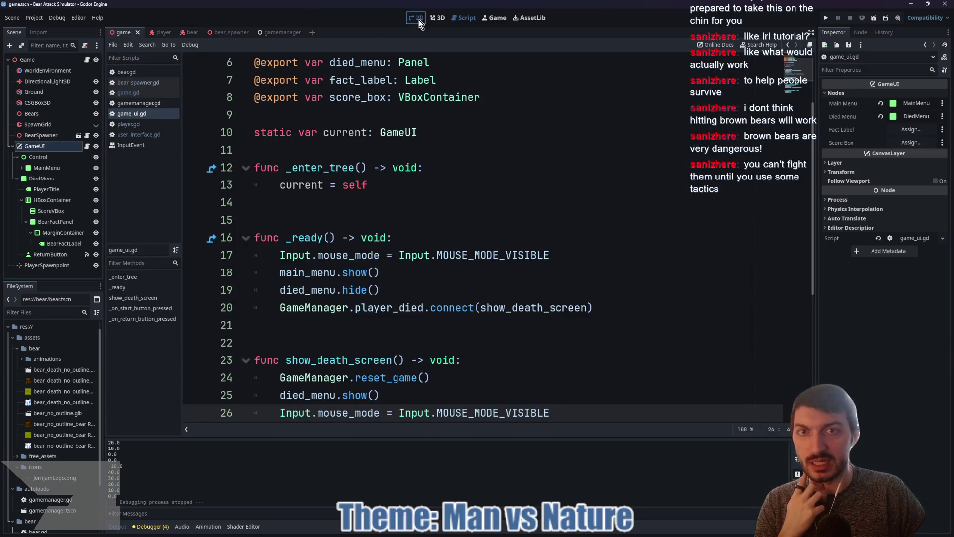
left_click(416, 17)
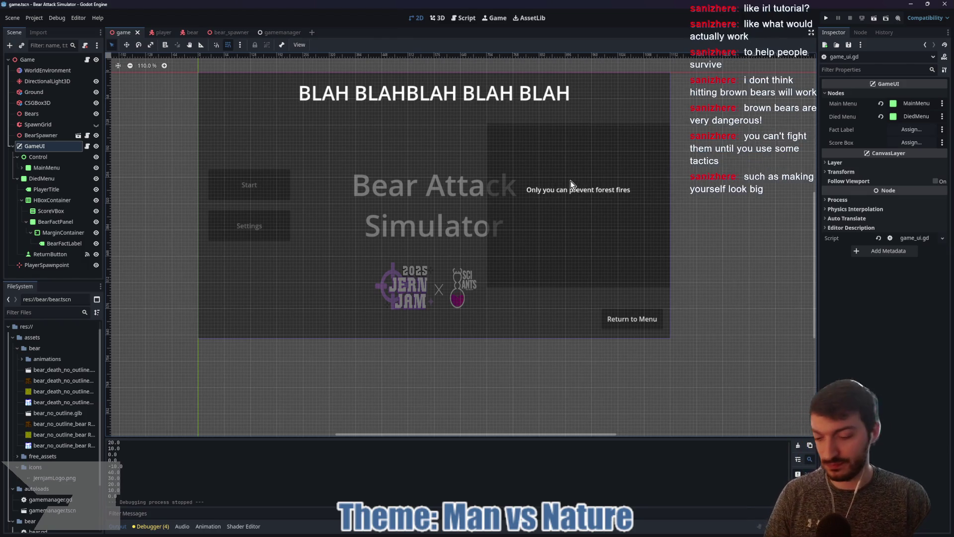
Circle the 'Only you can prevent forest fires' panel and sketch a pink bear below it.
mouse_move(600, 177)
left_mouse_down()
mouse_move(666, 233)
mouse_move(601, 177)
left_mouse_up()
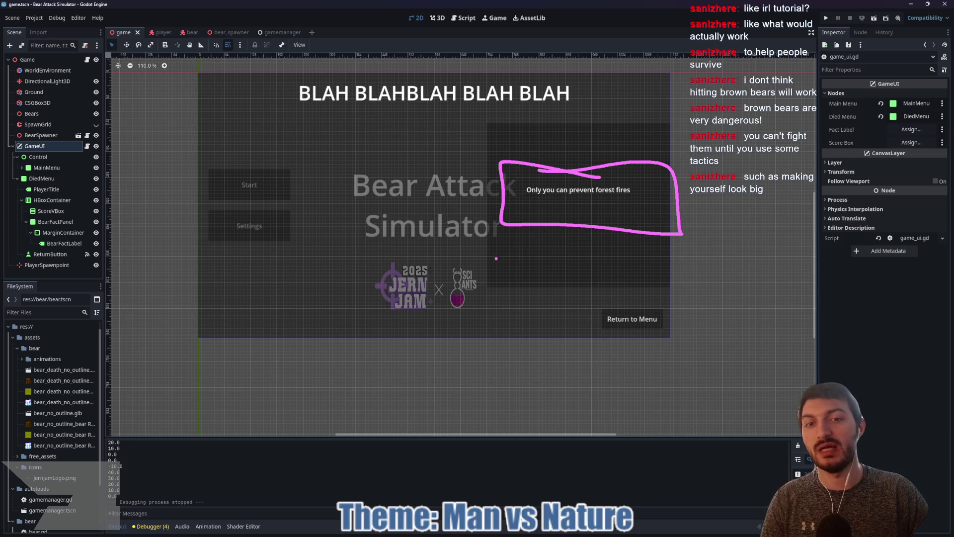
left_click_drag(520, 236, 514, 234)
mouse_move(508, 272)
left_mouse_down()
mouse_move(496, 288)
mouse_move(528, 287)
mouse_move(541, 271)
mouse_move(545, 281)
mouse_move(558, 263)
mouse_move(506, 262)
mouse_move(507, 245)
mouse_move(523, 251)
mouse_move(534, 243)
mouse_move(499, 232)
mouse_move(498, 244)
left_mouse_up()
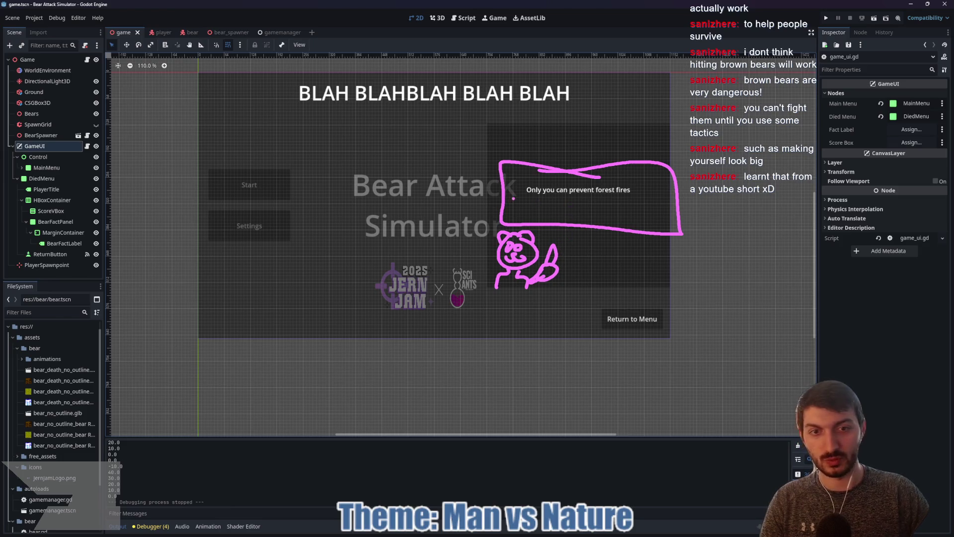
Add a short line inside the annotation box, then erase all pink annotations with Escape.
left_click_drag(524, 205, 551, 204)
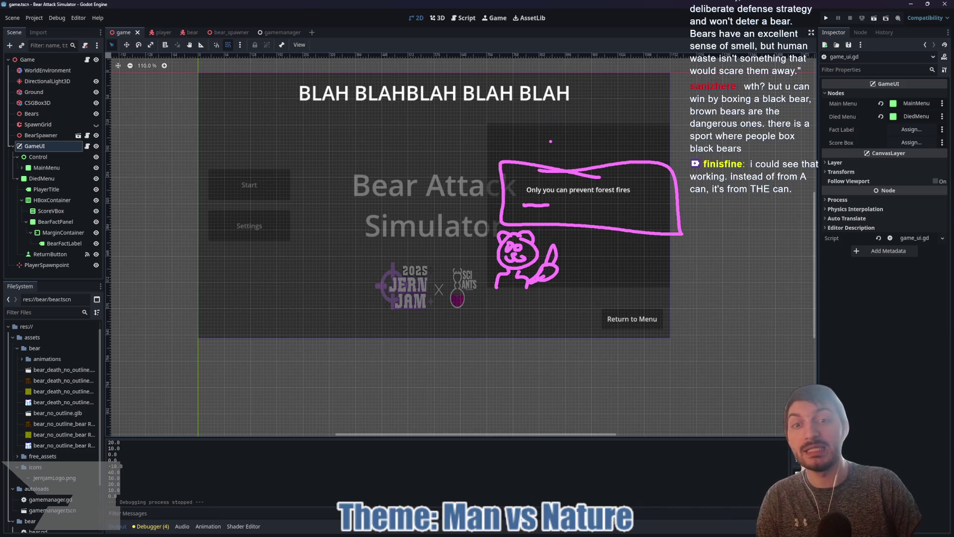
key("Escape")
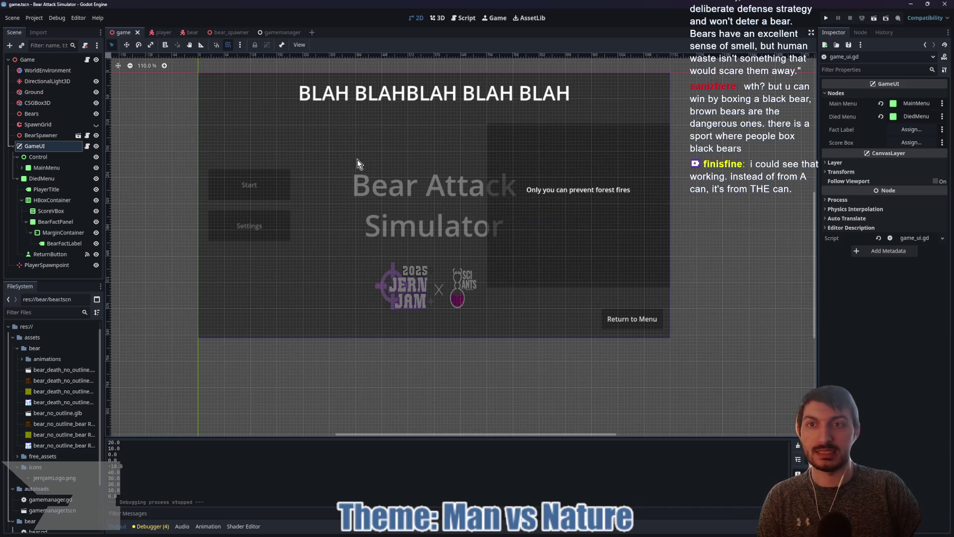
Check the player, game, gamemanager and bear_spawner tabs, ending zoomed in on the brown bear model.
left_click(189, 32)
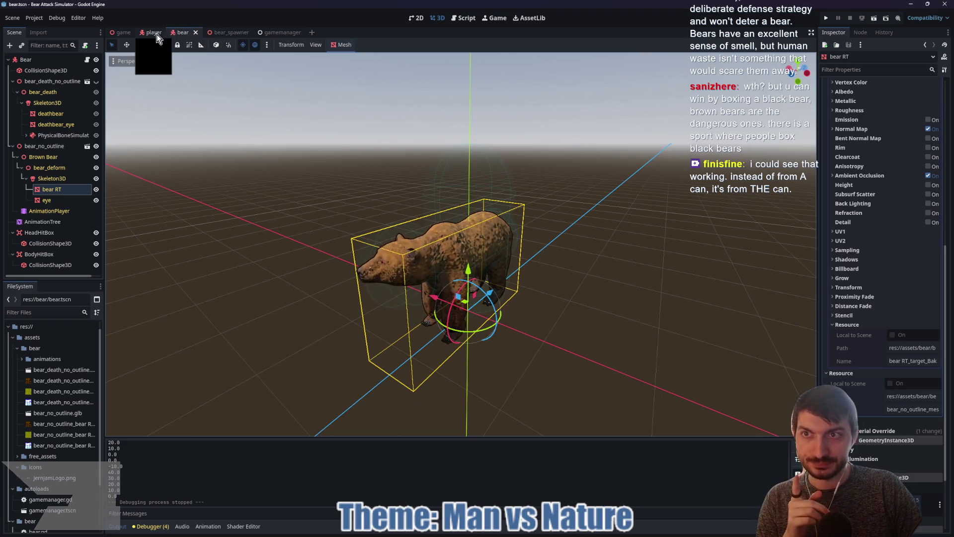
scroll(336, 238, "down", 2)
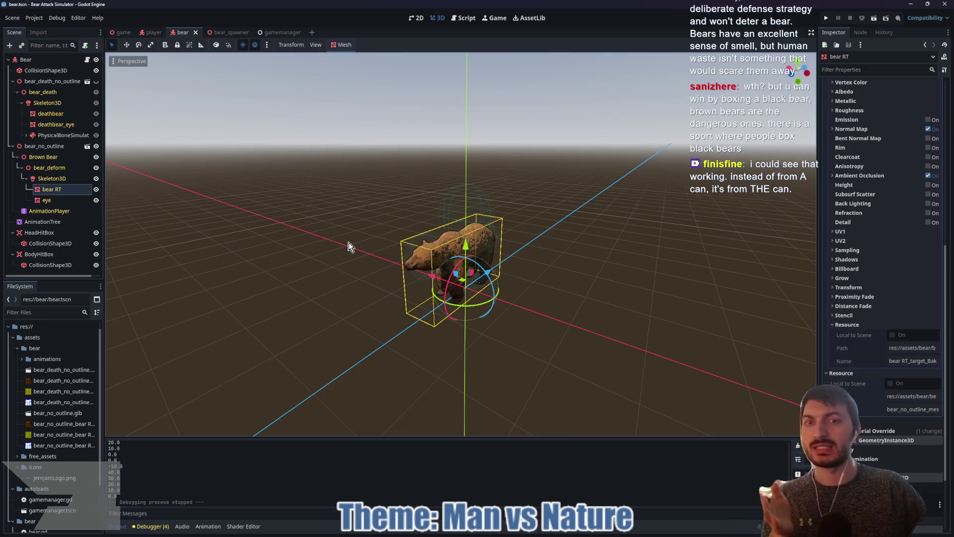
left_click(151, 34)
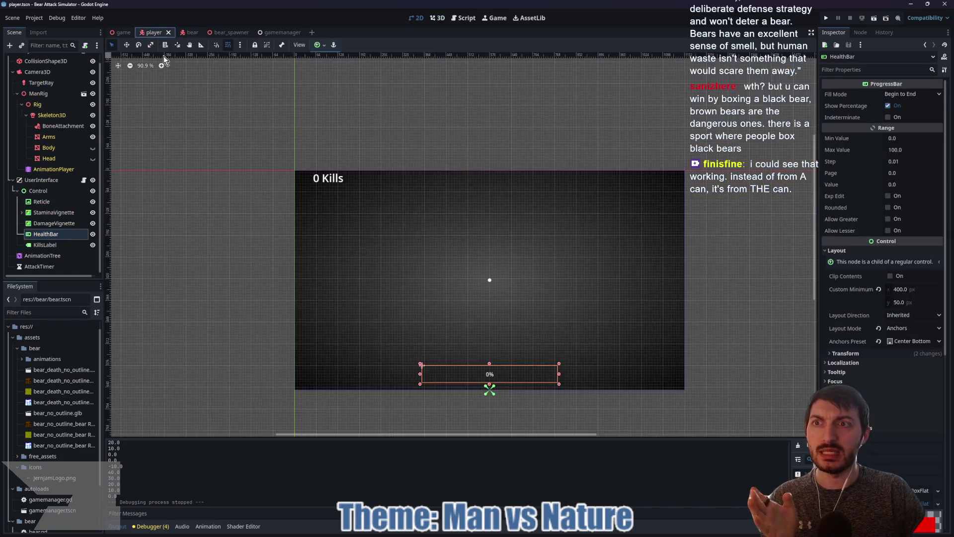
left_click(130, 33)
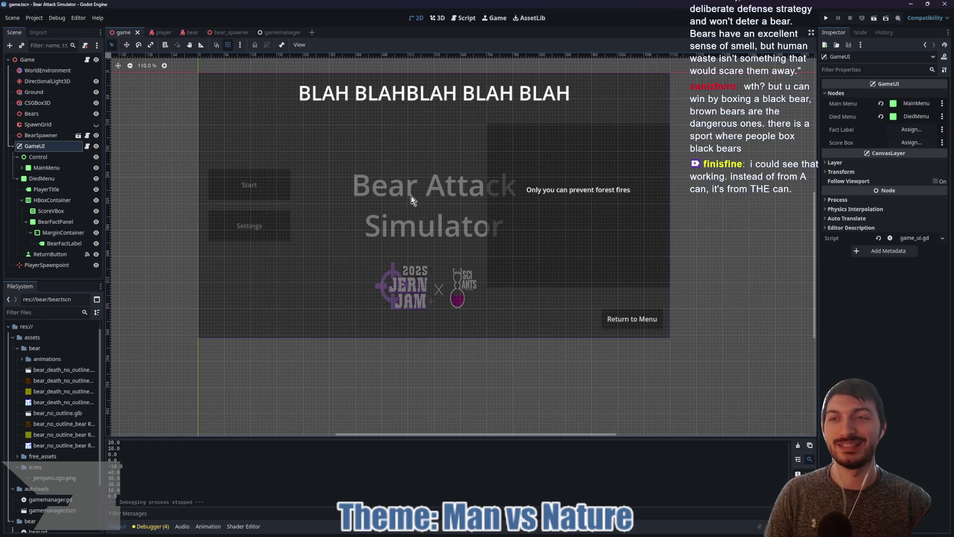
left_click(162, 33)
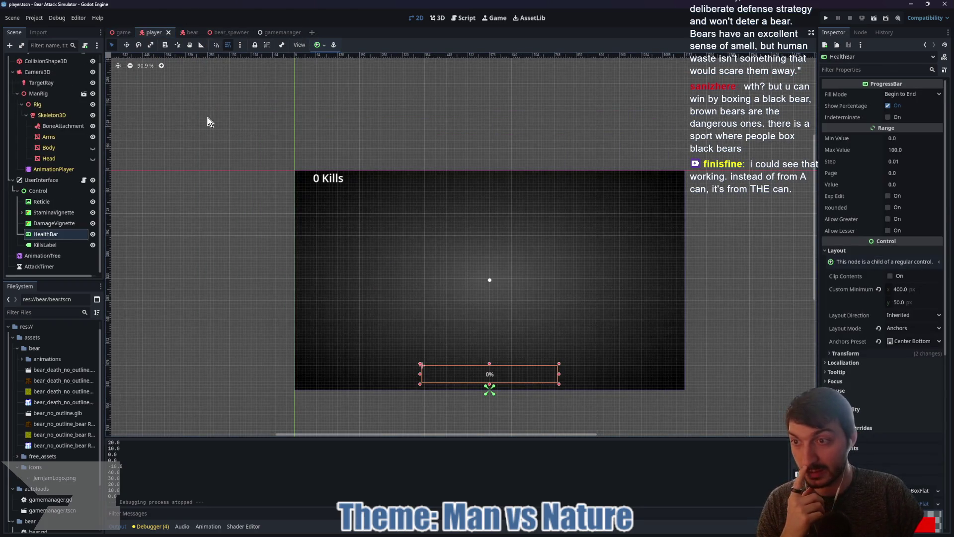
left_click(279, 32)
left_click(219, 33)
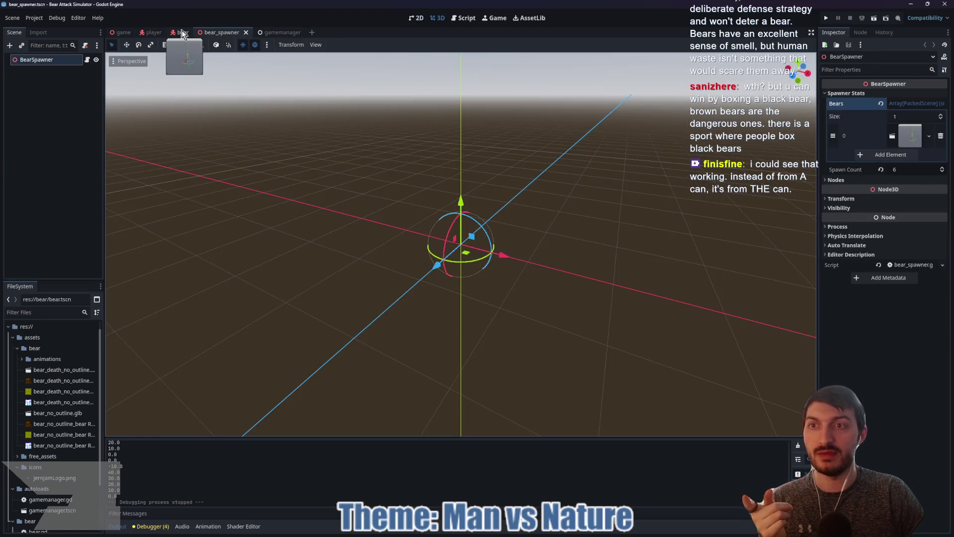
left_click(182, 32)
scroll(547, 225, "up", 3)
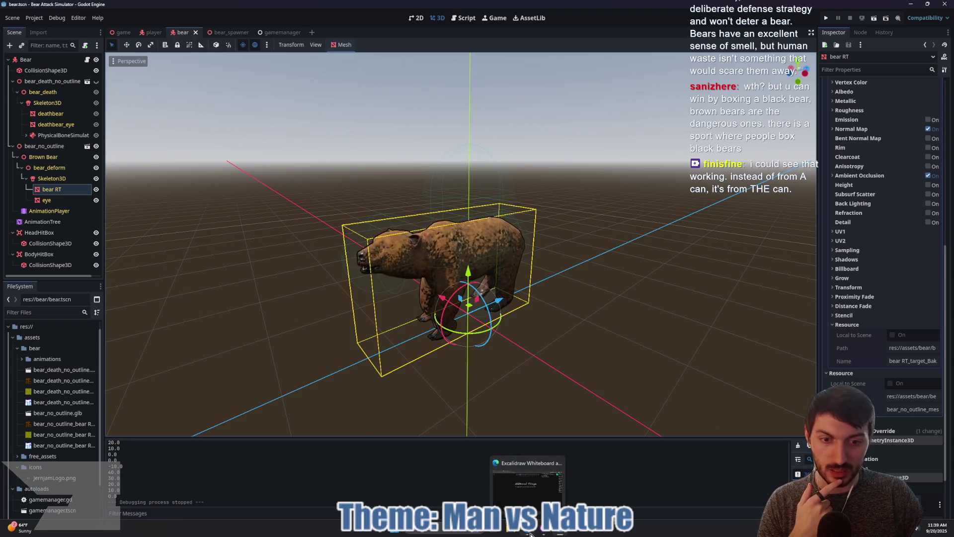
Bring Excalidraw forward and draw a large rectangle on empty canvas.
left_click(534, 475)
scroll(485, 294, "left", 2)
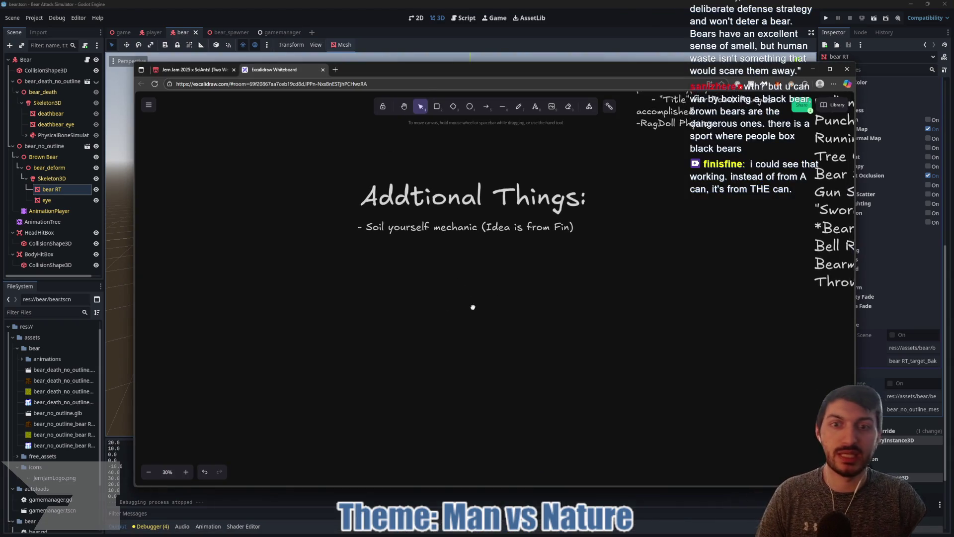
scroll(491, 300, "down", 5)
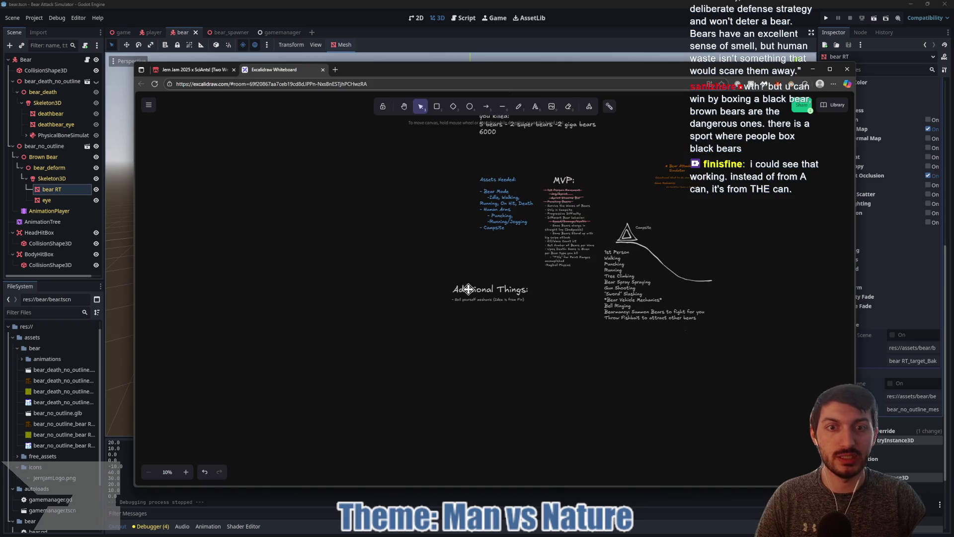
scroll(425, 285, "up", 3)
scroll(565, 274, "left", 3)
scroll(567, 248, "down", 2)
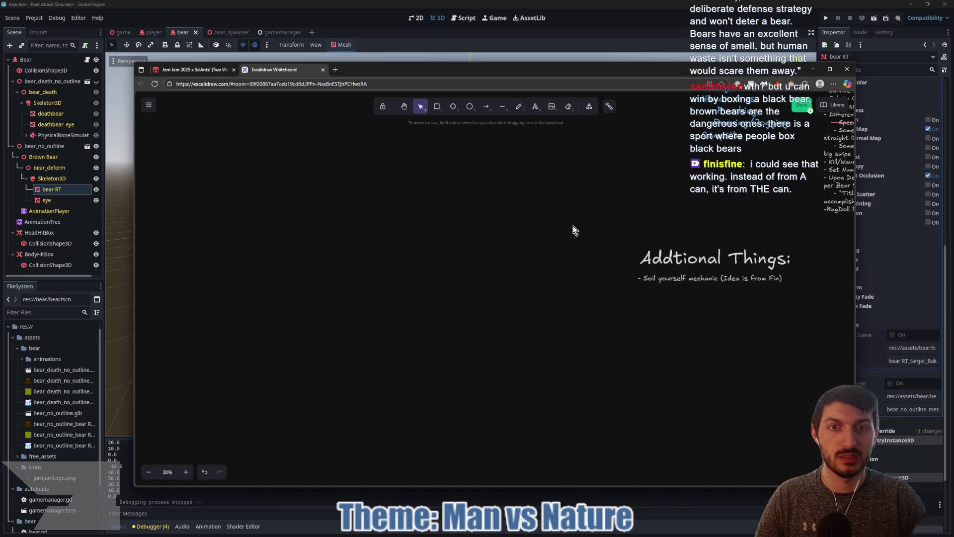
left_click(436, 107)
left_click_drag(335, 170, 557, 418)
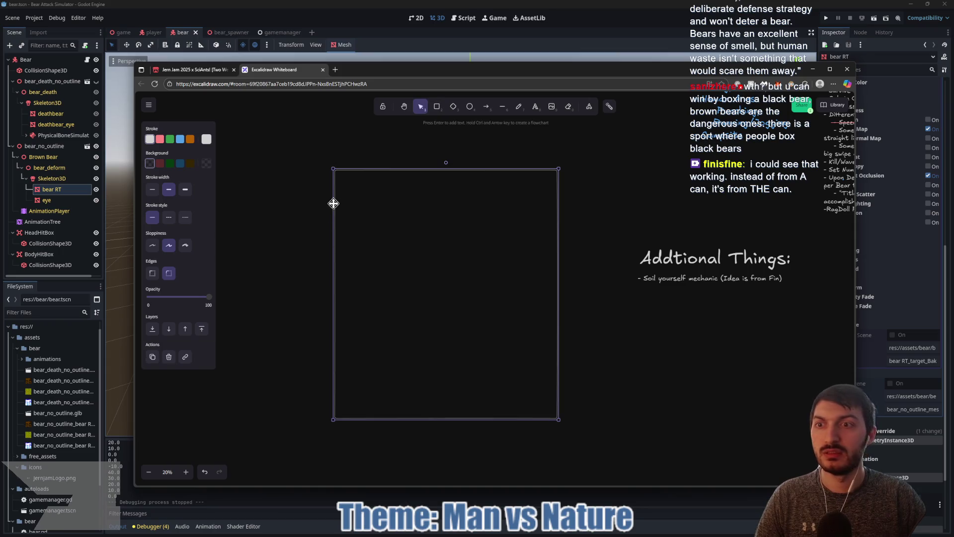
Add a big 'Types of Bears' heading at the rectangle's top-left.
key("t")
left_click(348, 185)
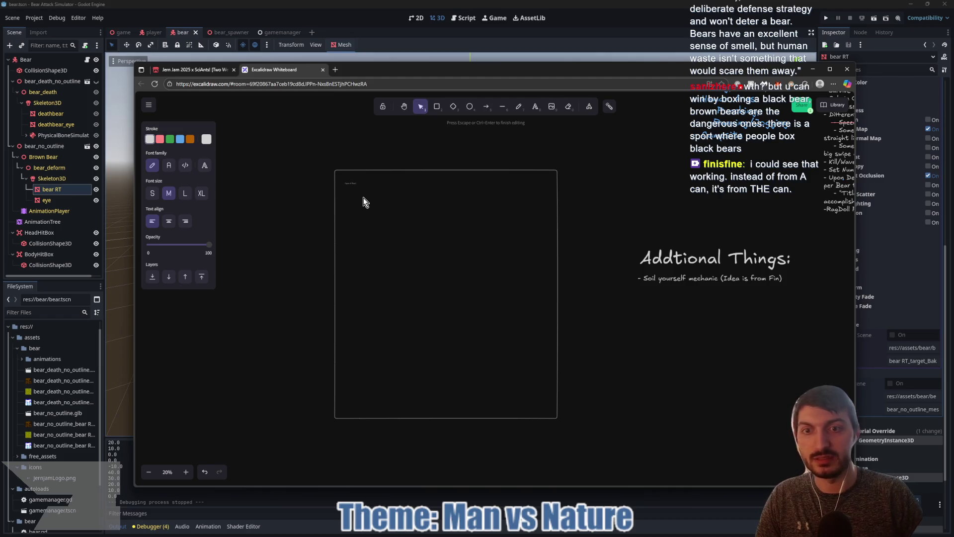
key("Escape")
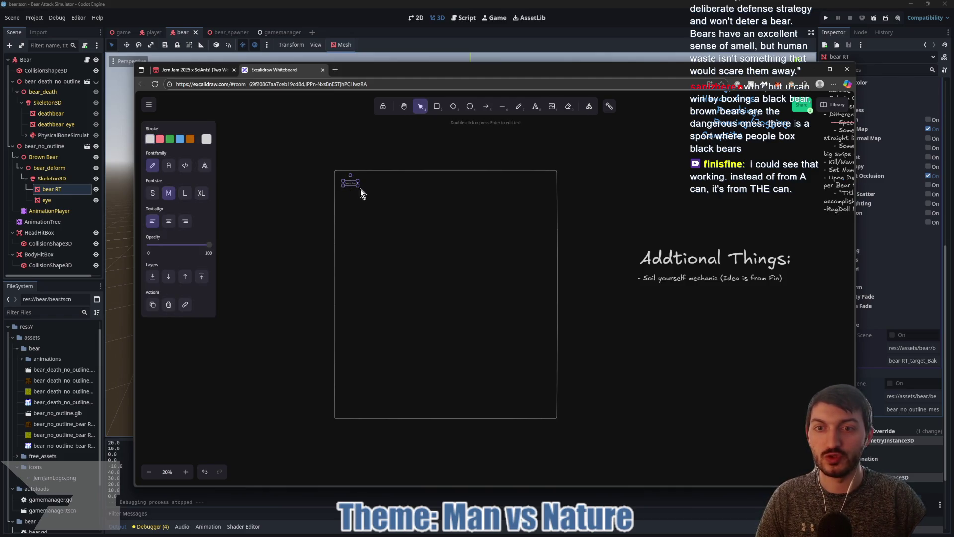
left_click_drag(360, 187, 532, 213)
left_click_drag(429, 199, 436, 200)
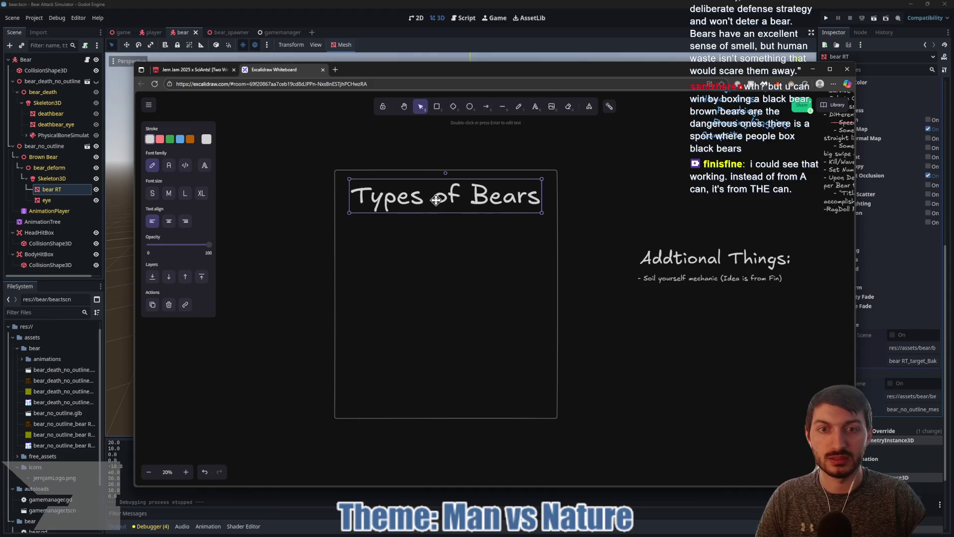
left_click(399, 239)
Start a list under the heading with Brown, '- Baby Bear' and '- Black Bears'.
key("t")
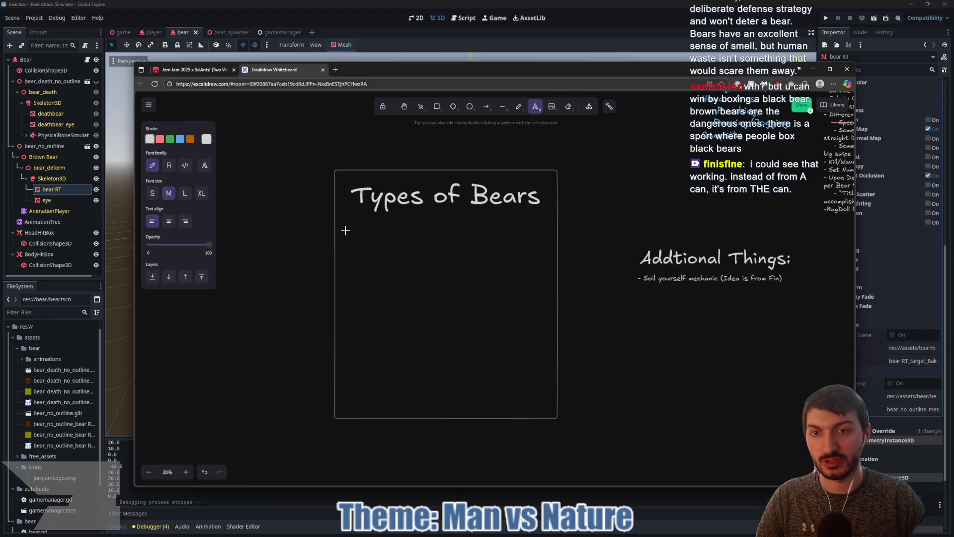
left_click(345, 231)
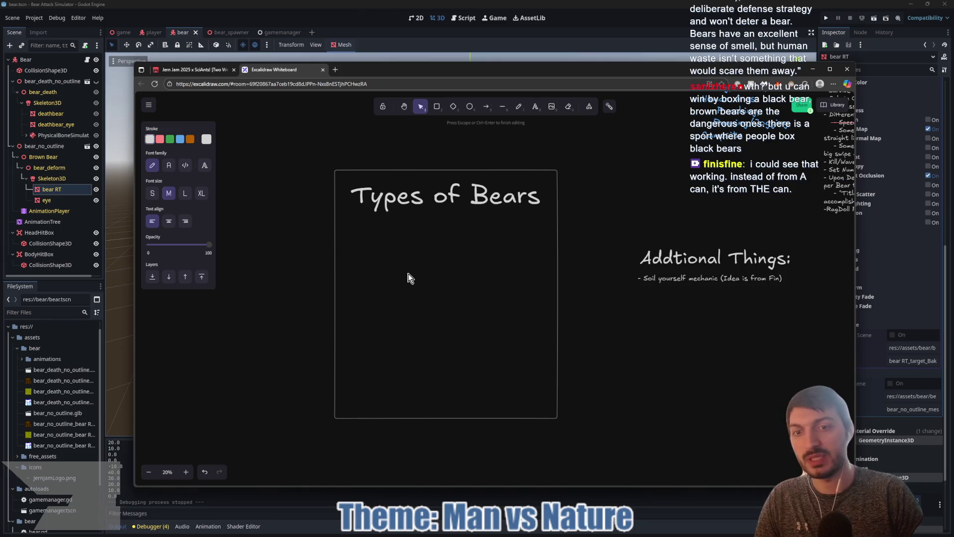
key("Escape")
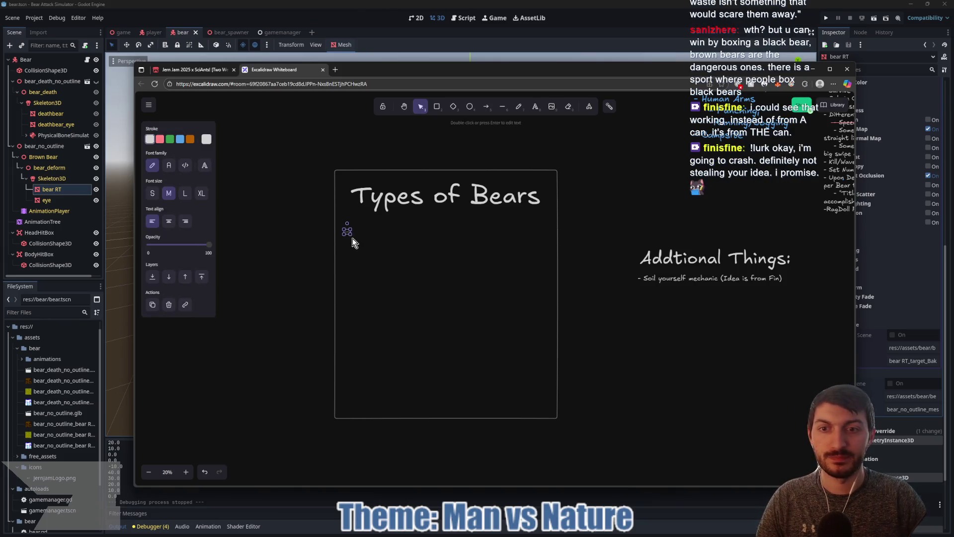
mouse_move(350, 237)
left_mouse_down()
mouse_move(528, 335)
mouse_move(459, 274)
mouse_move(392, 255)
left_mouse_up()
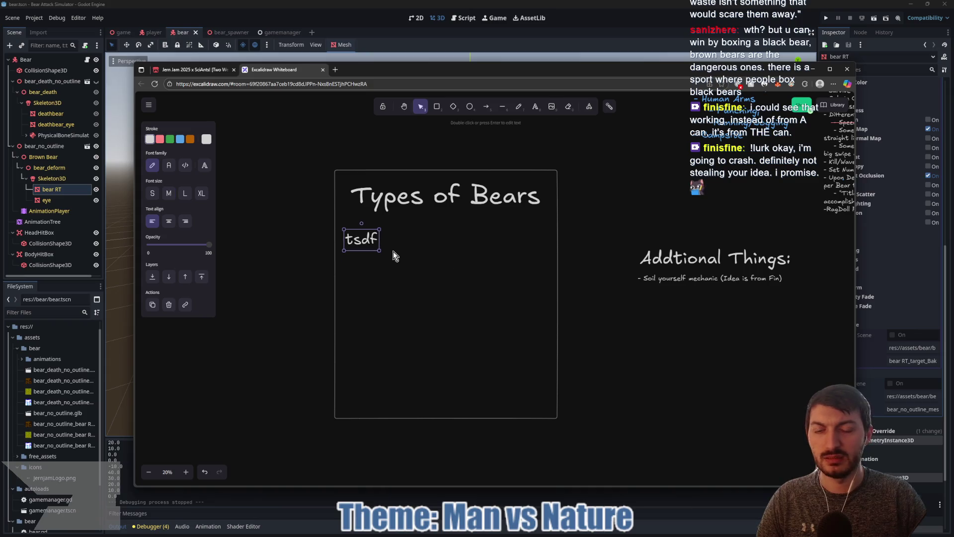
double_click(364, 236)
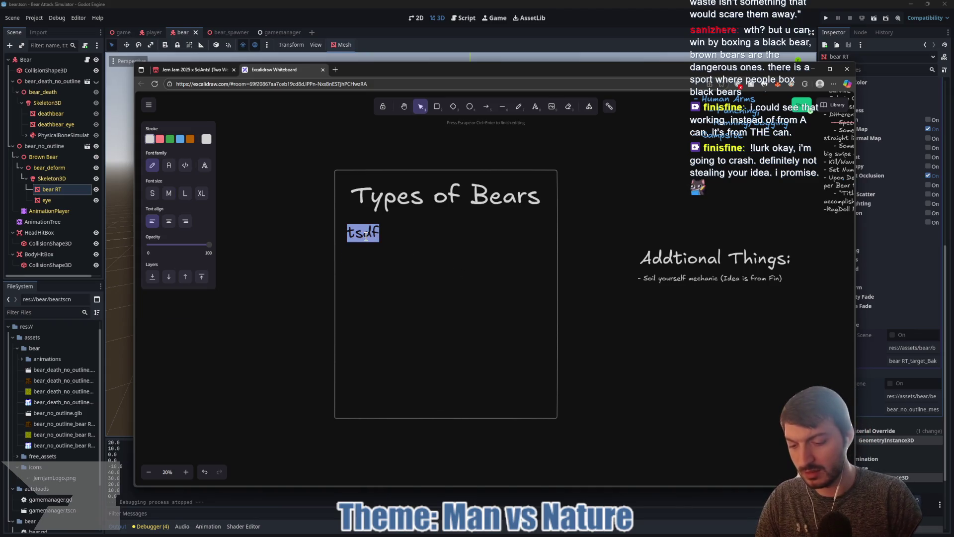
type("Brp")
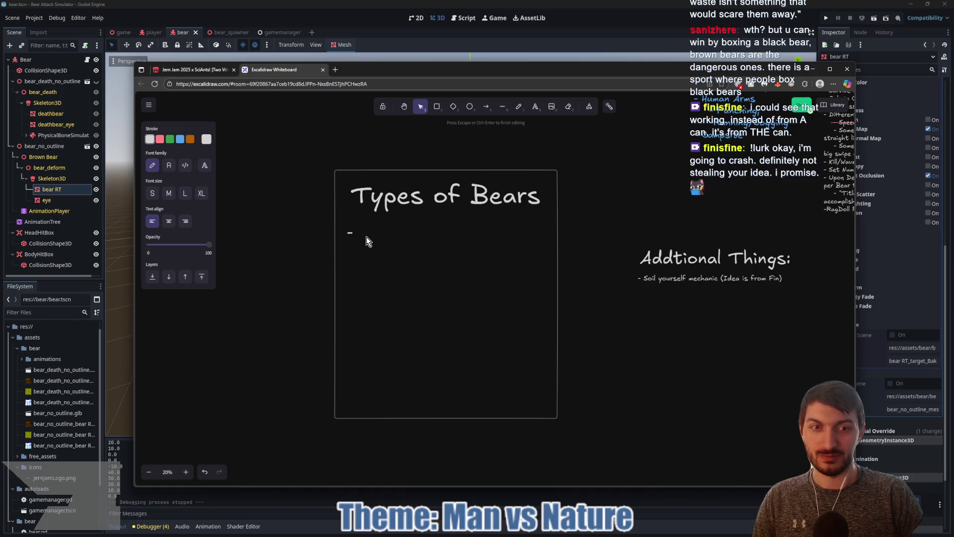
type("Brown")
key("Return")
type("Bab")
key("BackSpace")
key("BackSpace")
key("BackSpace")
type("- Baby Bear")
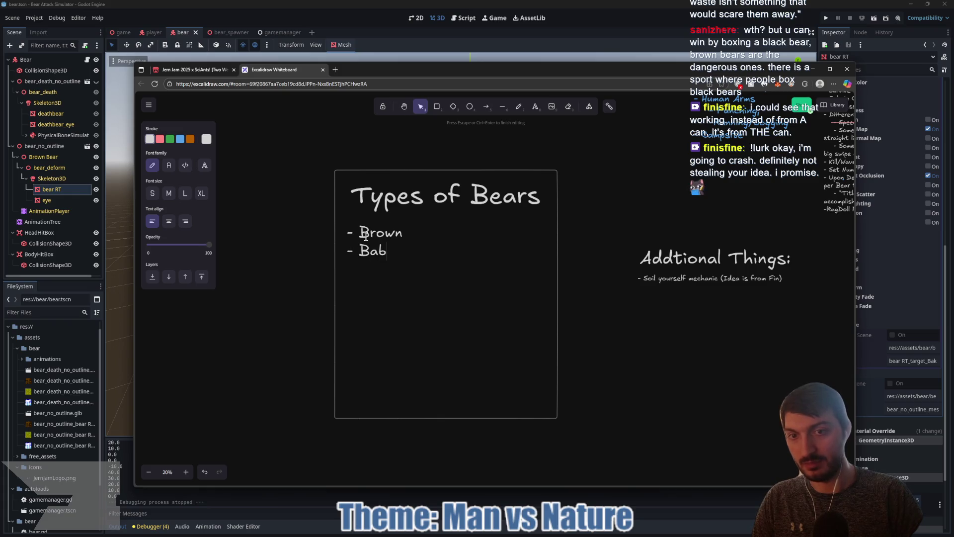
key("Return")
type("- Black Bears")
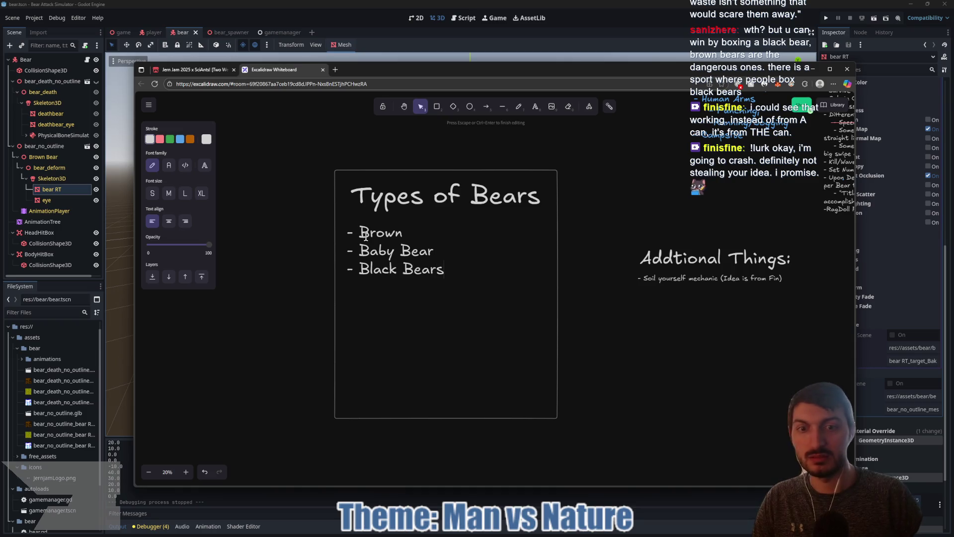
Trim entries to Baby and Black, then add '- Polar' and '- Gummy'.
left_click(402, 231)
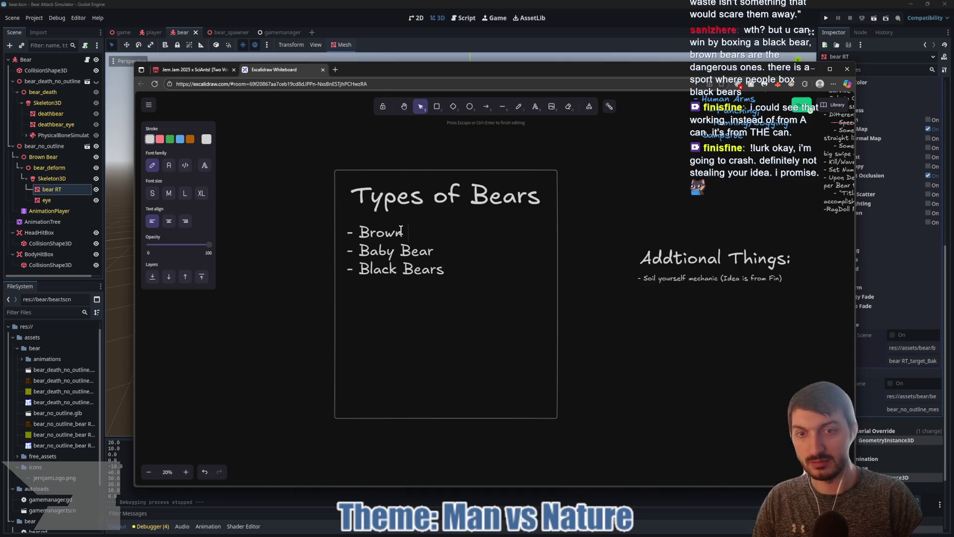
left_click(435, 249)
key("BackSpace")
key("BackSpace")
key("BackSpace")
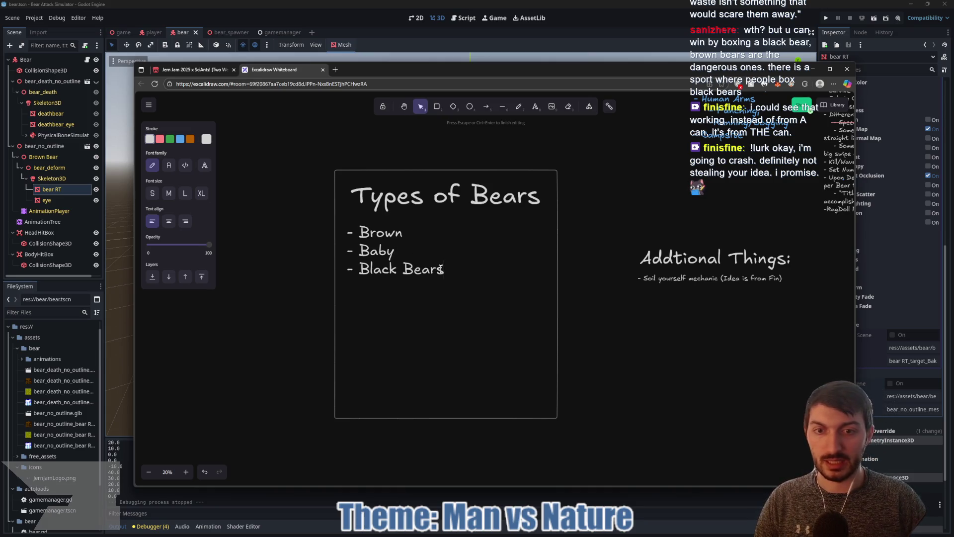
left_click(441, 269)
key("BackSpace")
key("BackSpace")
key("BackSpace")
type("o")
key("BackSpace")
type("- Polar ")
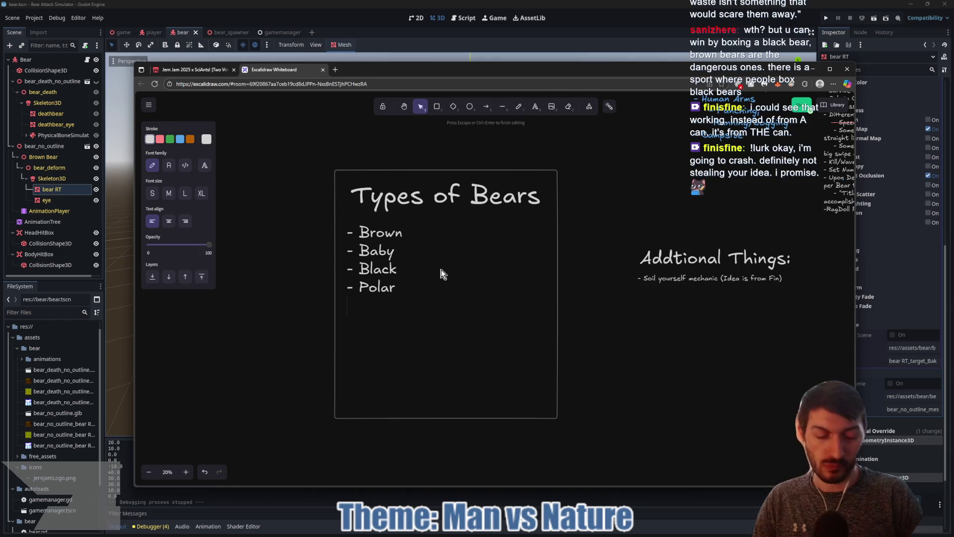
type("=")
key("BackSpace")
type("- Gummy Bear")
key("BackSpace")
key("BackSpace")
key("BackSpace")
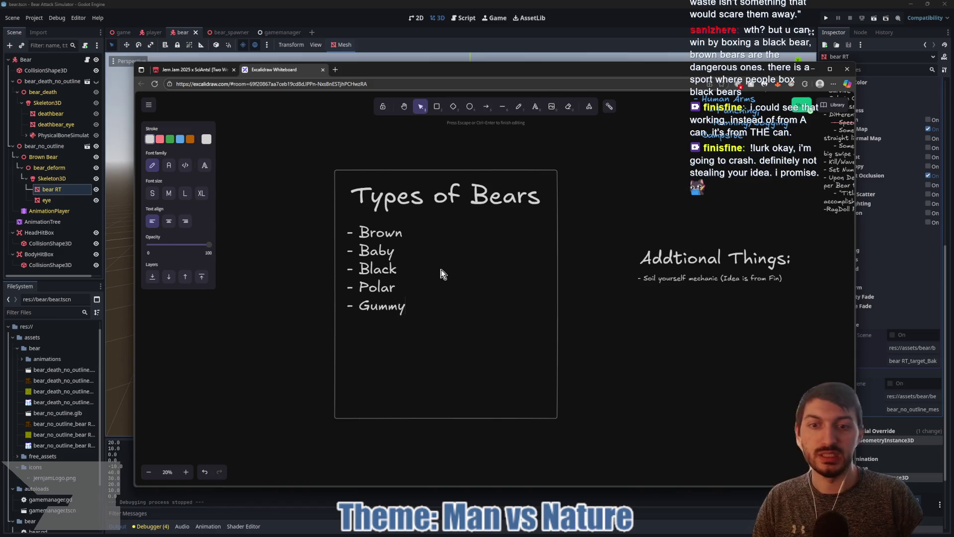
Add '- Teddy' and '- Winnie the Pooh Boss' to the bear list.
type("- T")
key("BackSpace")
type("Teddy")
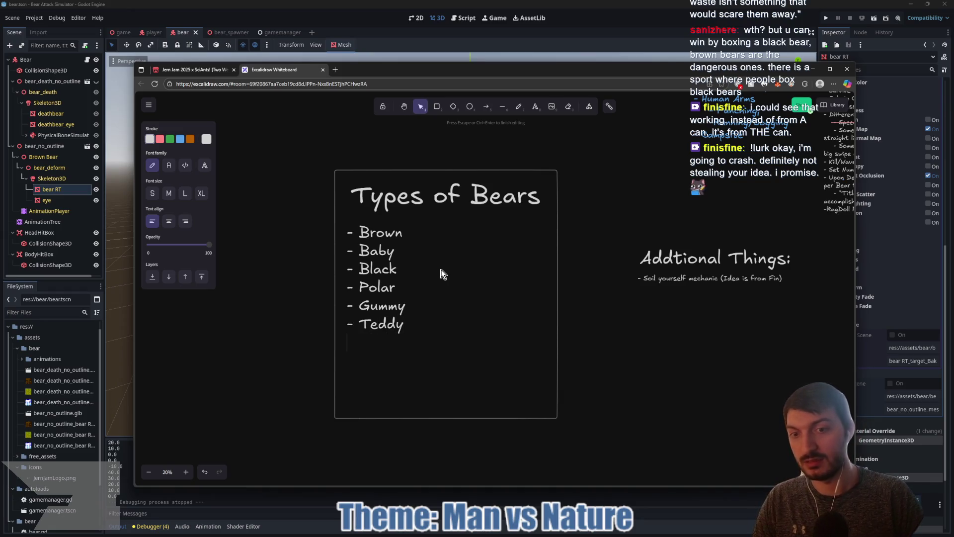
key("Return")
type("- ")
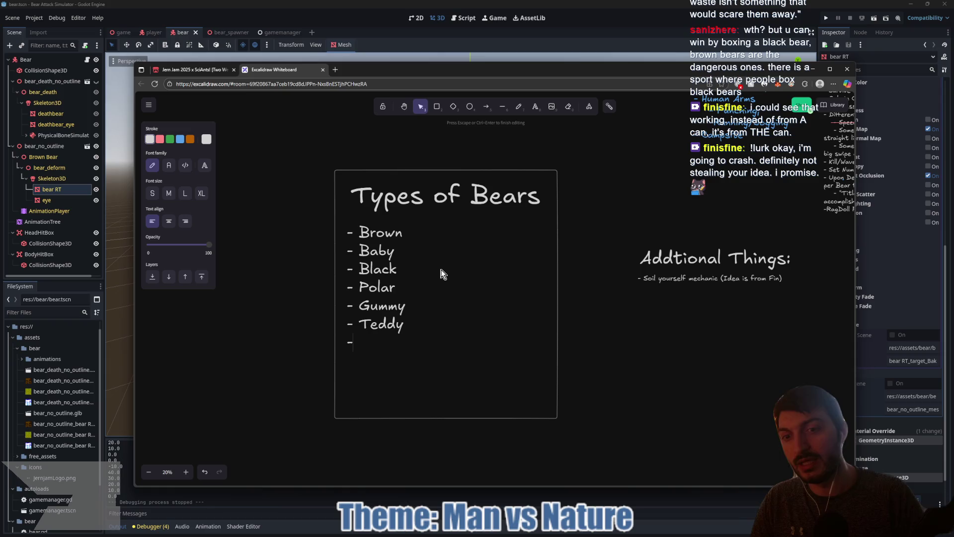
type("Winnie the P")
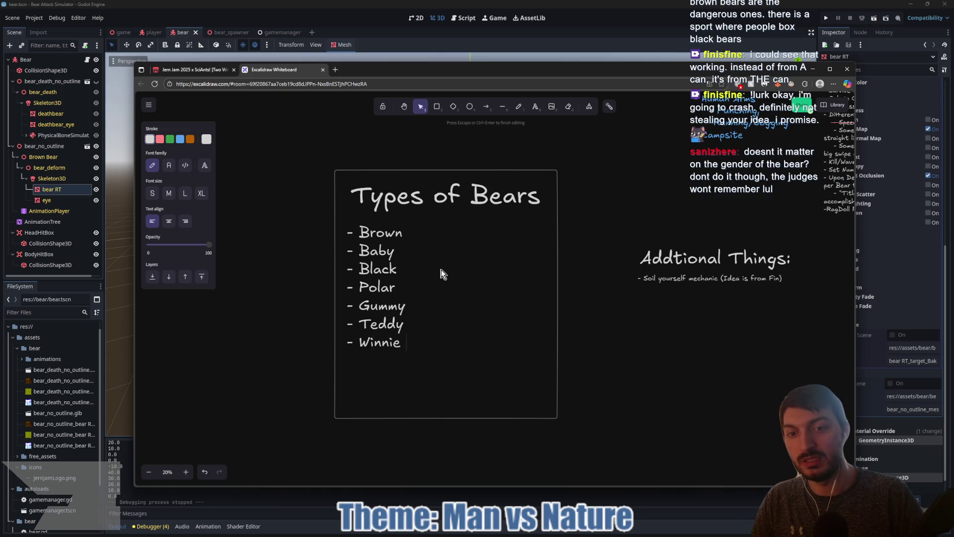
type("ooh Boss")
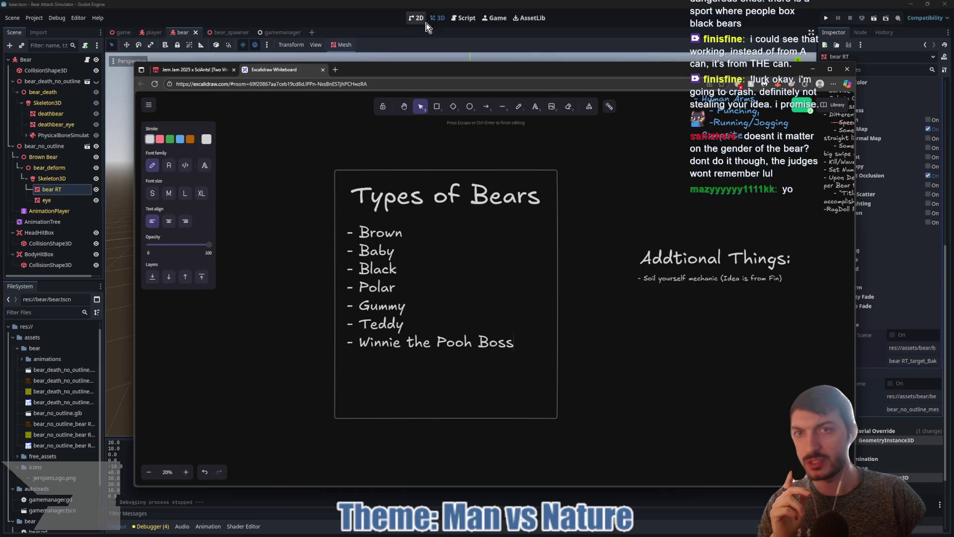
Back in Godot, collapse the bear mesh details and open the bear_spawner script.
left_click(418, 37)
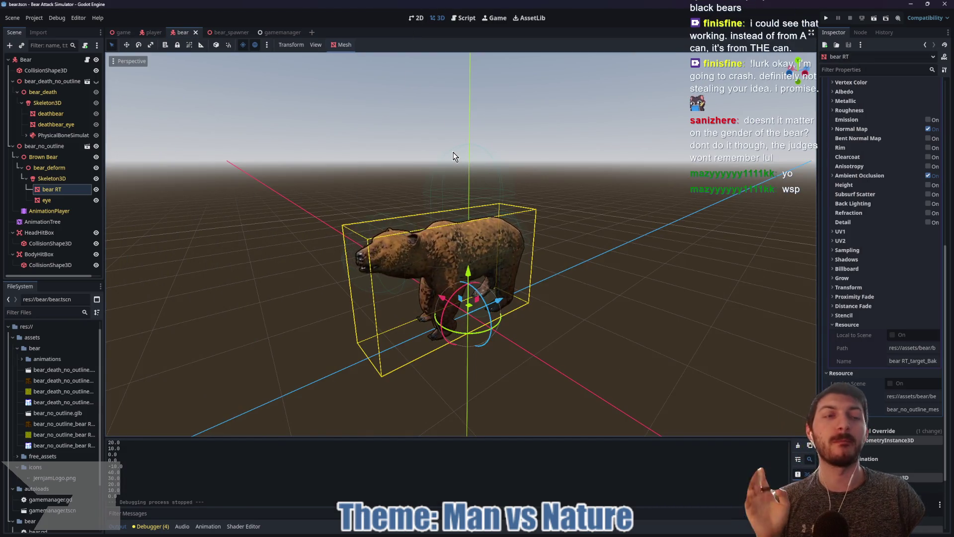
scroll(902, 120, "up", 10)
left_click(908, 94)
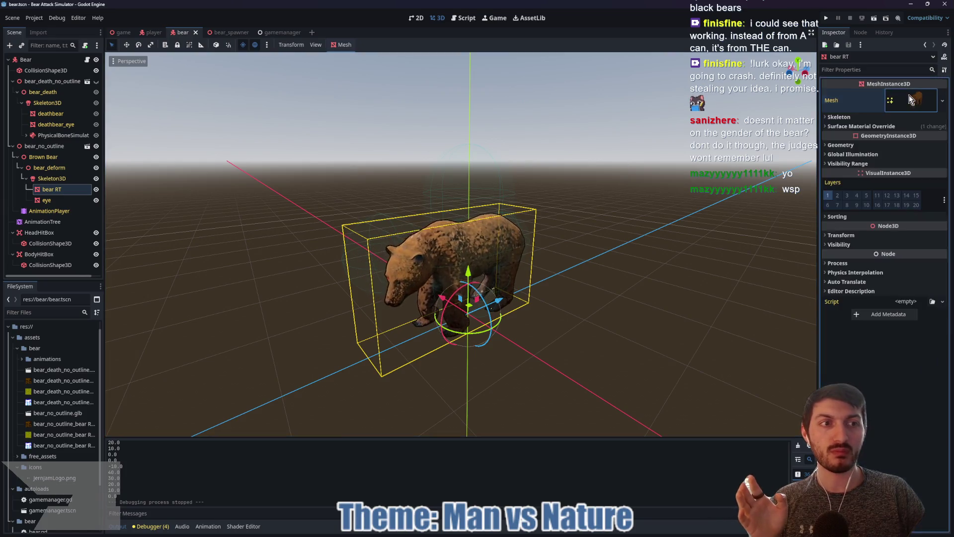
left_click(229, 32)
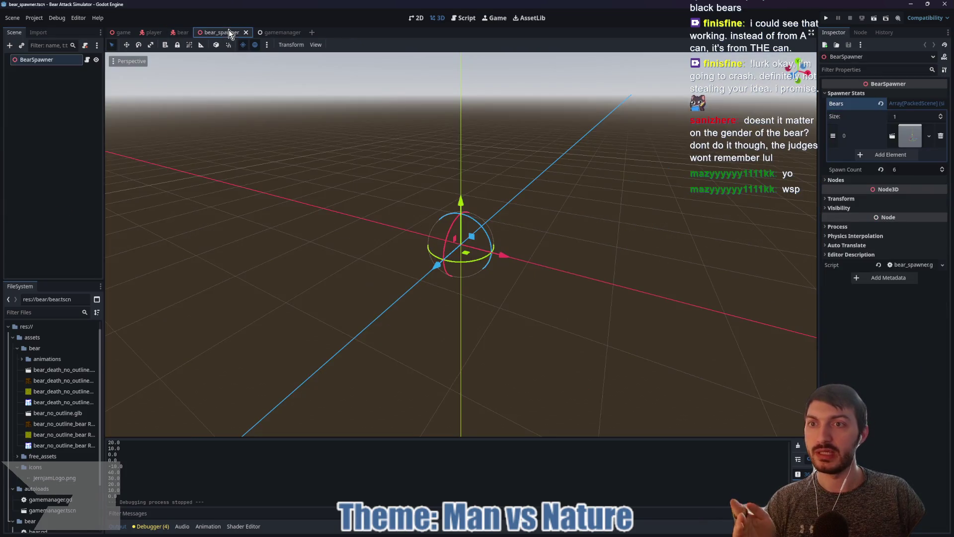
left_click(87, 60)
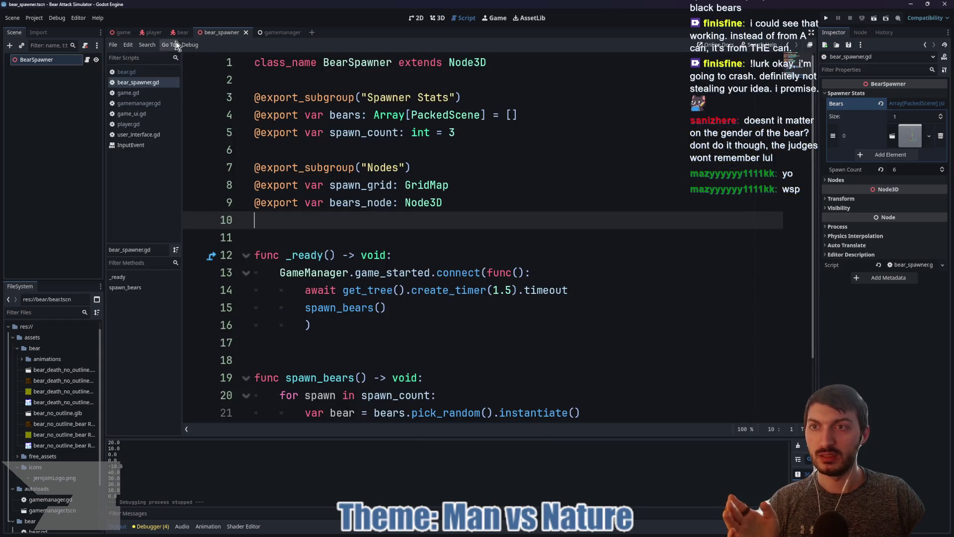
Add the bear scene's Bear root node to a new global group 'Bears', then return to bear_spawner.
left_click(181, 33)
left_click(47, 60)
left_click(860, 33)
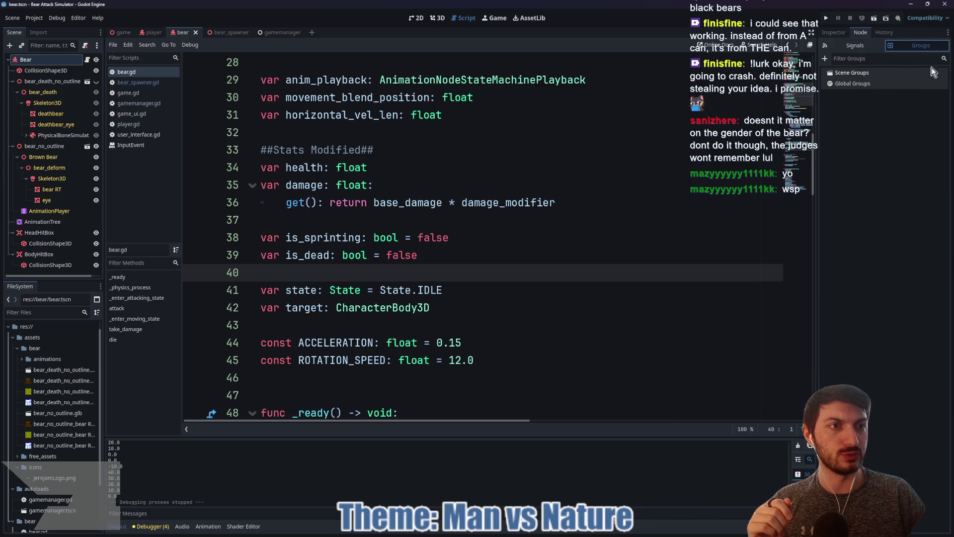
left_click(825, 58)
left_click(542, 247)
left_click(482, 249)
type("Bears")
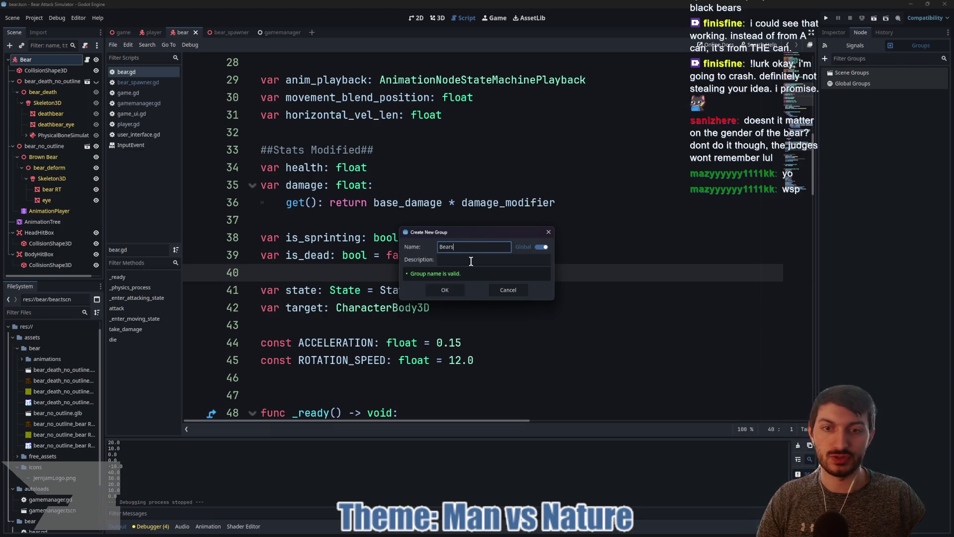
left_click(451, 294)
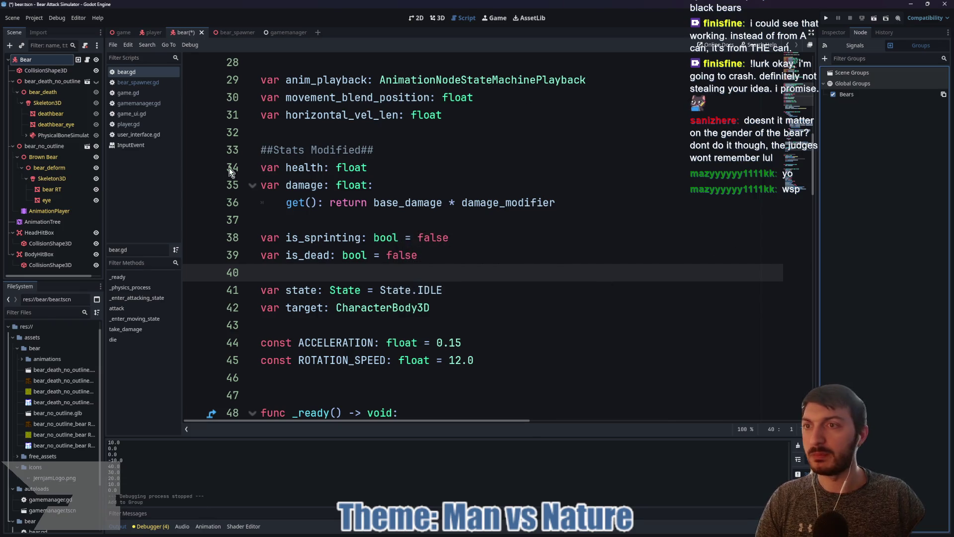
left_click(219, 33)
scroll(420, 211, "down", 2)
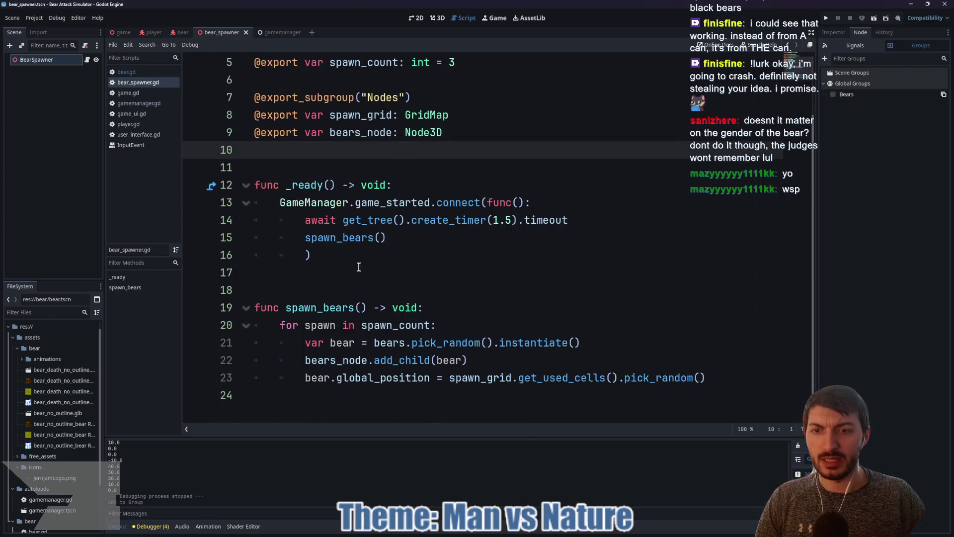
Start a new _process function below _ready with an if get_tree() check.
left_click(359, 272)
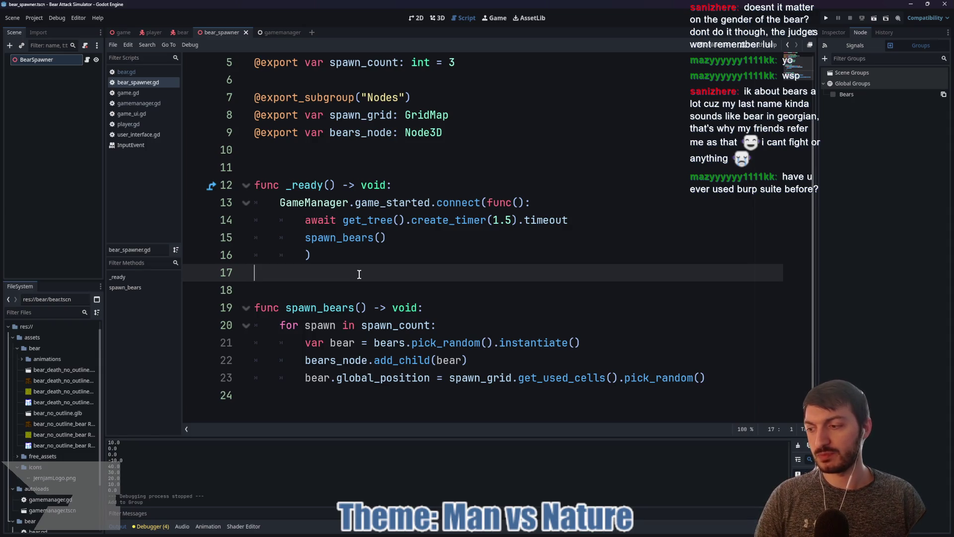
key("Return")
key("Return")
key("Return")
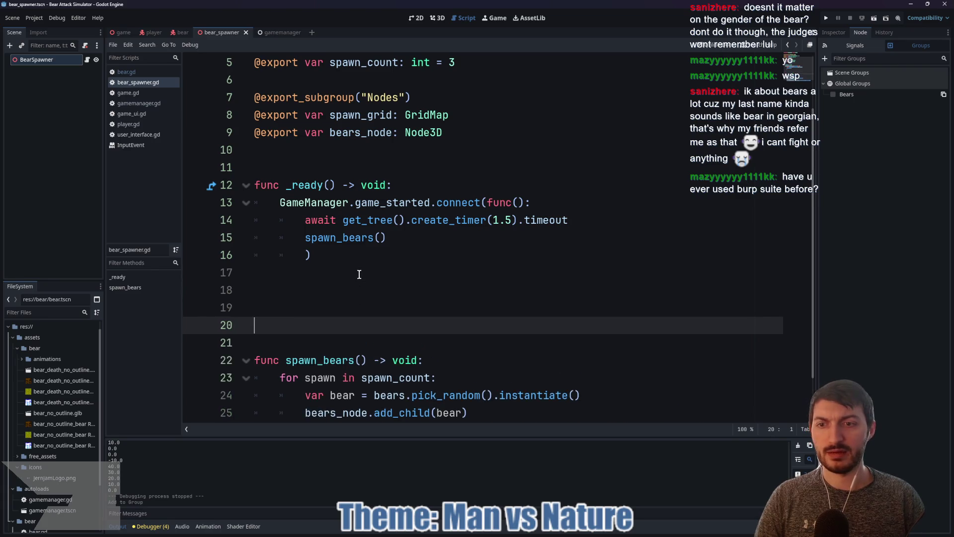
key("Up")
key("Up")
key("Down")
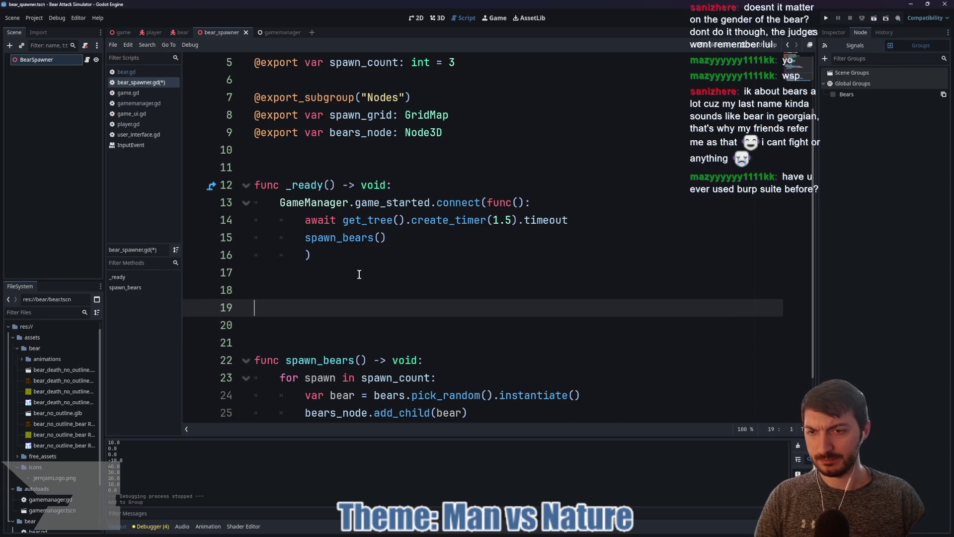
type("func ")
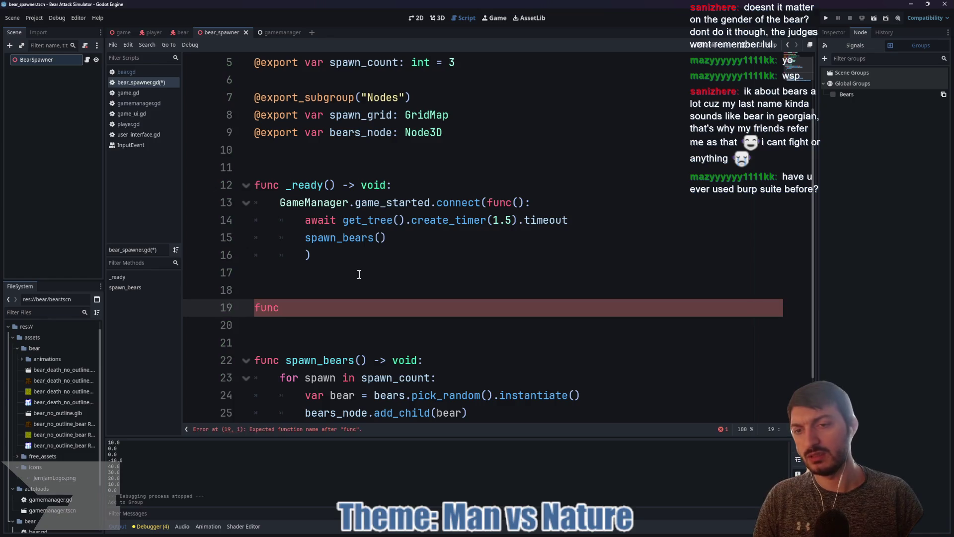
type("_proc")
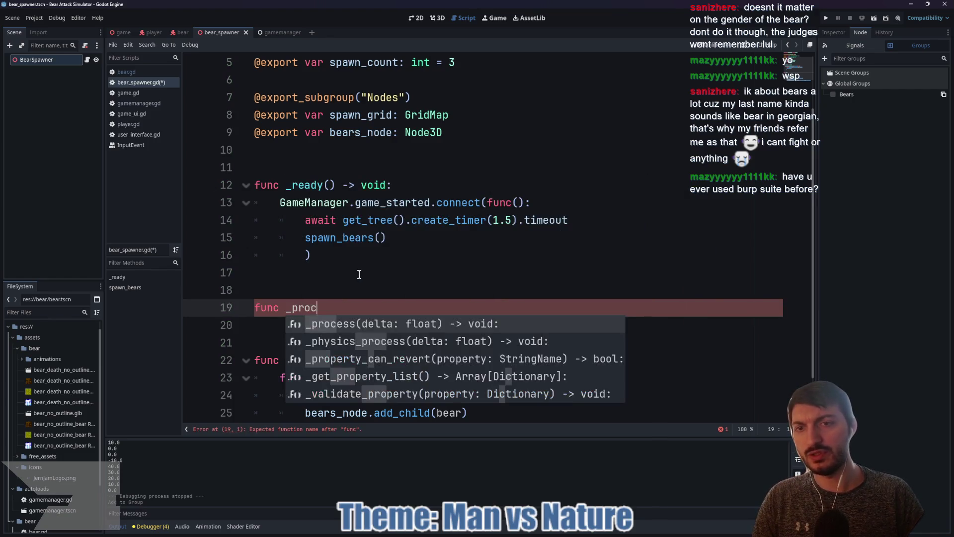
key("Return")
key("Return")
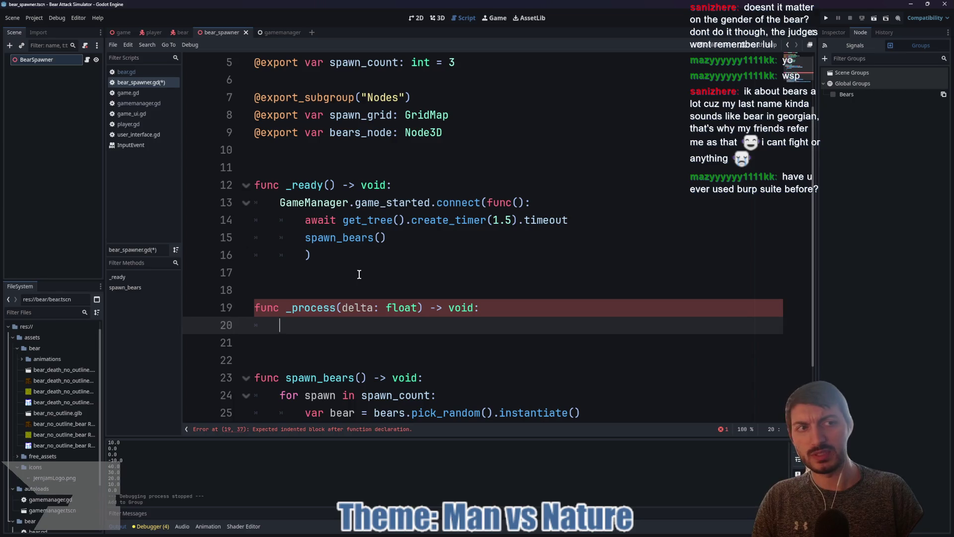
type("if ")
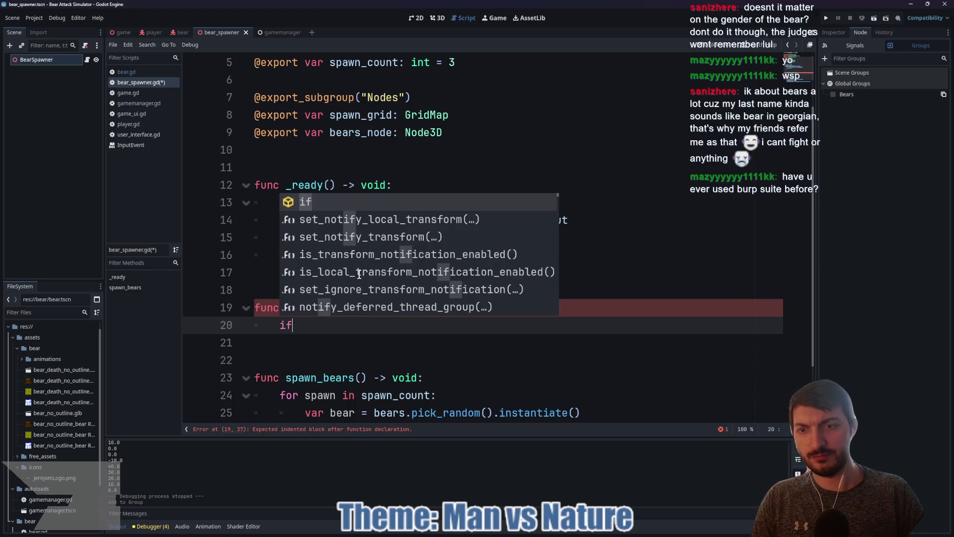
type("get_nodes")
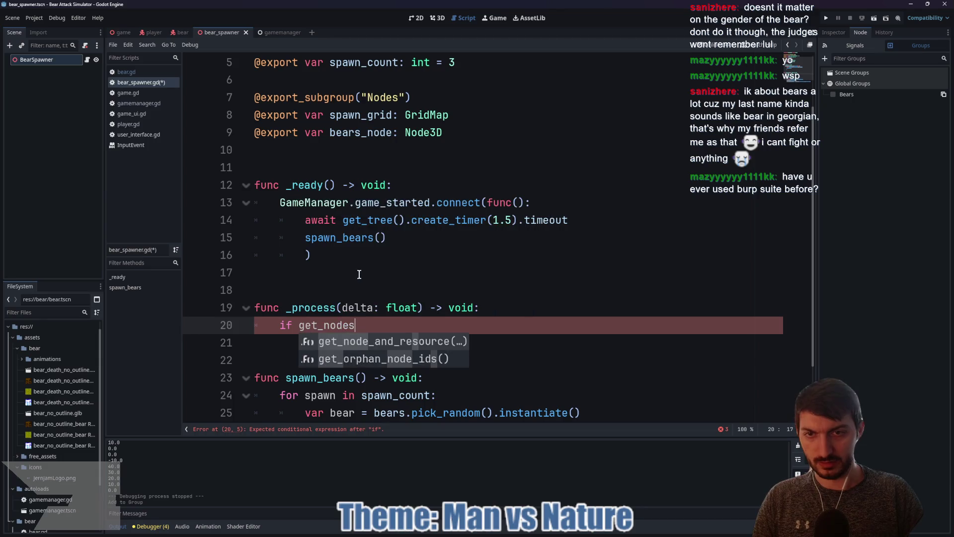
key("BackSpace")
key("BackSpace")
key("BackSpace")
type("tree")
key("Return")
Make _process call spawn_bears() when the 'Bears' group is empty, renaming delta to _delta.
type(".get_ndoes")
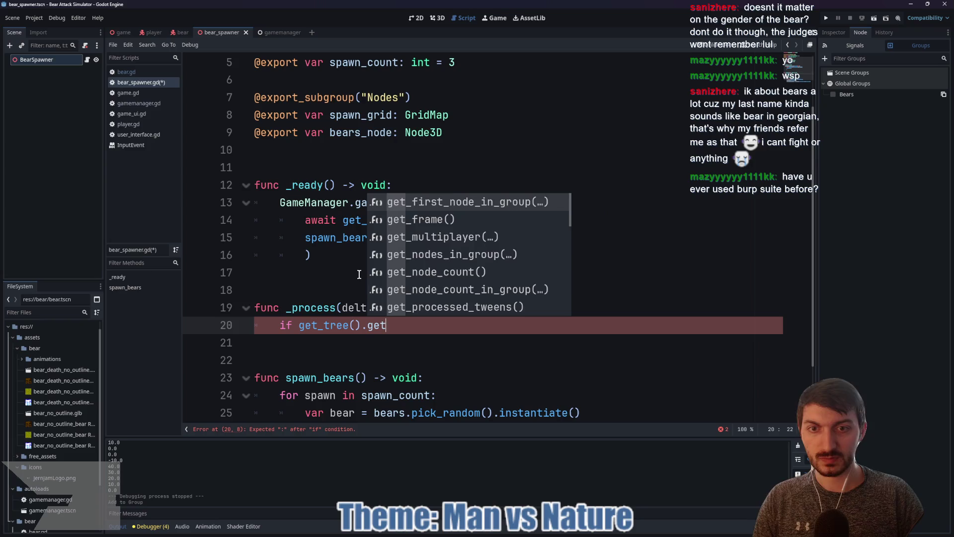
key("BackSpace")
key("BackSpace")
key("BackSpace")
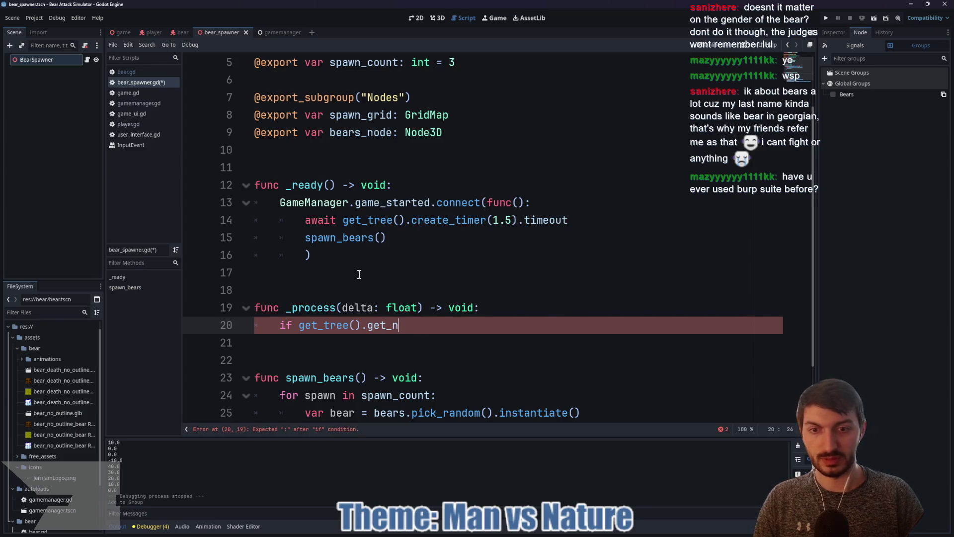
type("ode")
key("Return")
type("\"Bears\")")
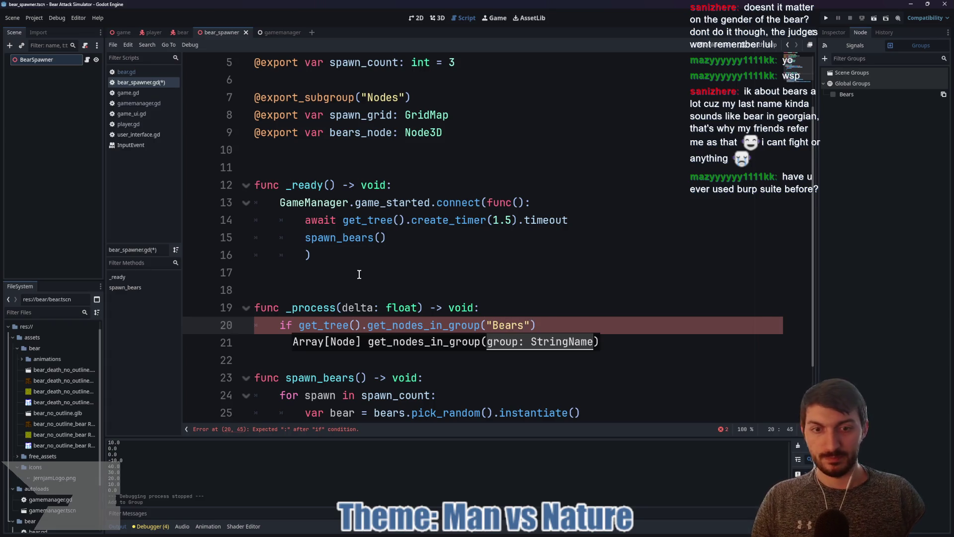
type(".")
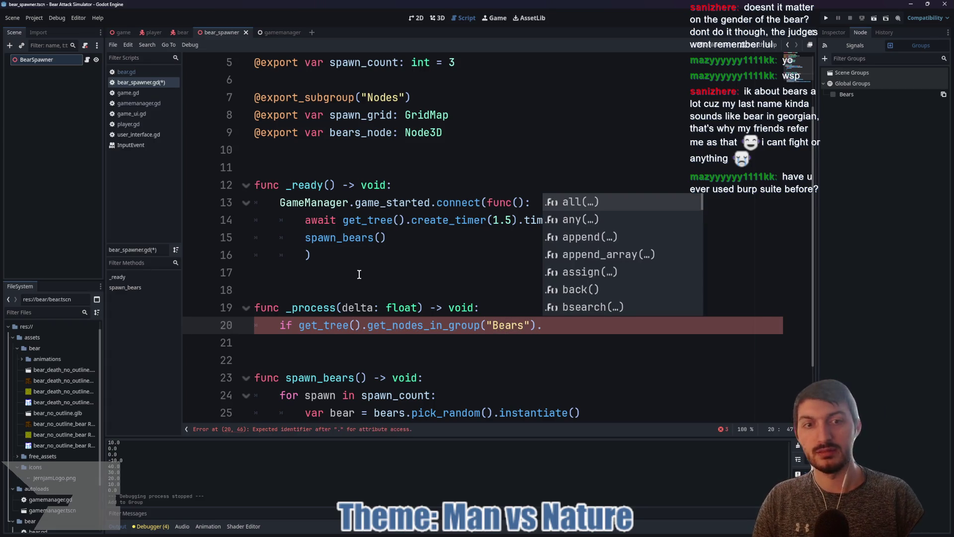
type("is")
key("Return")
type(":")
key("Return")
type("spawn")
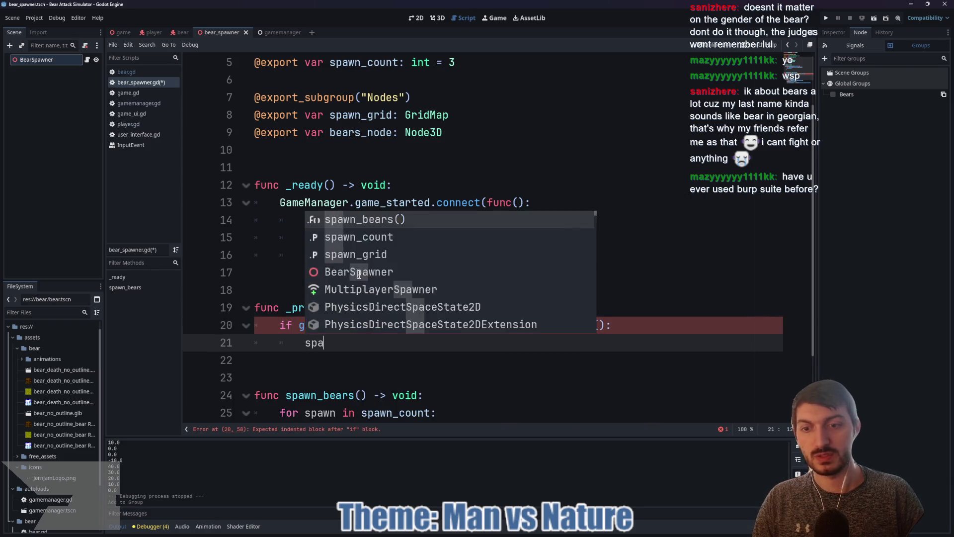
key("Return")
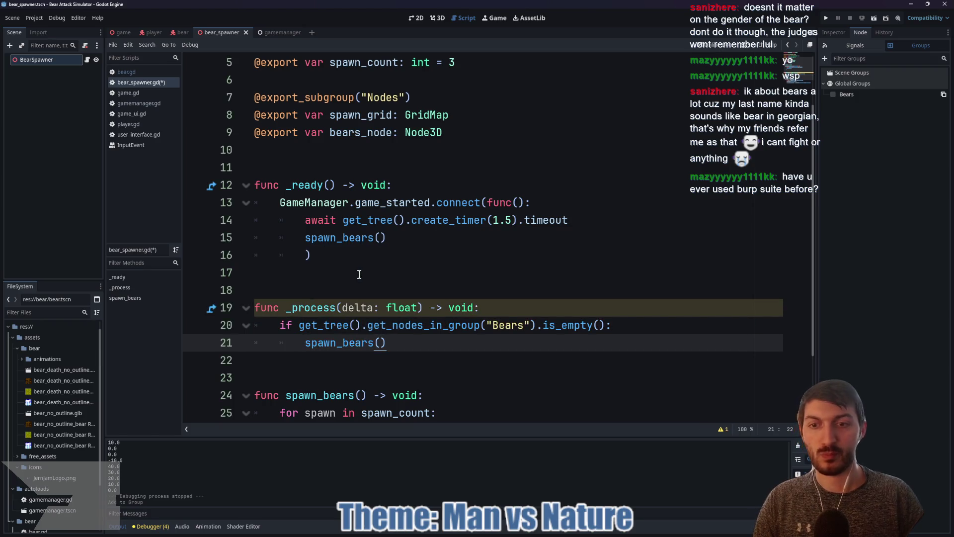
left_click(346, 308)
type("_")
left_click(418, 343)
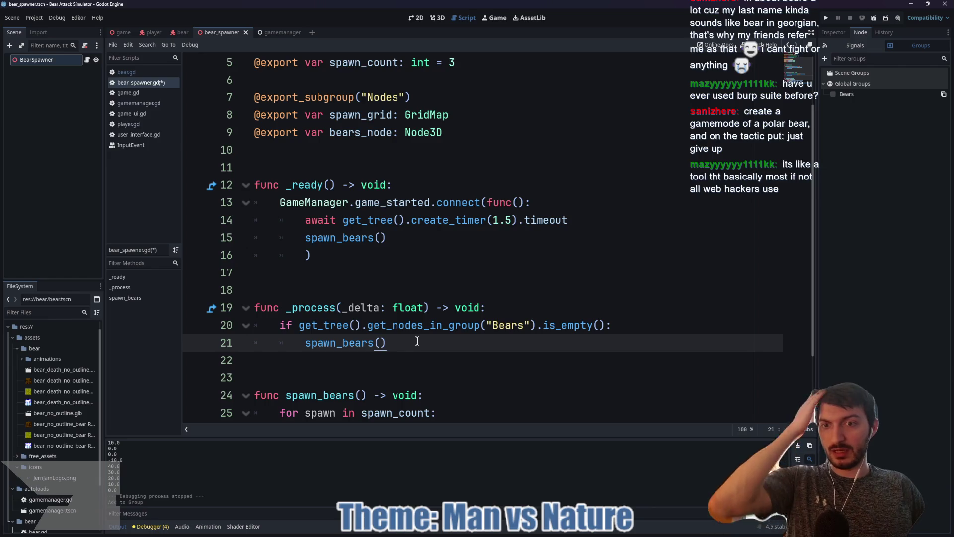
Save the updated bear_spawner.gd script.
left_click(381, 368)
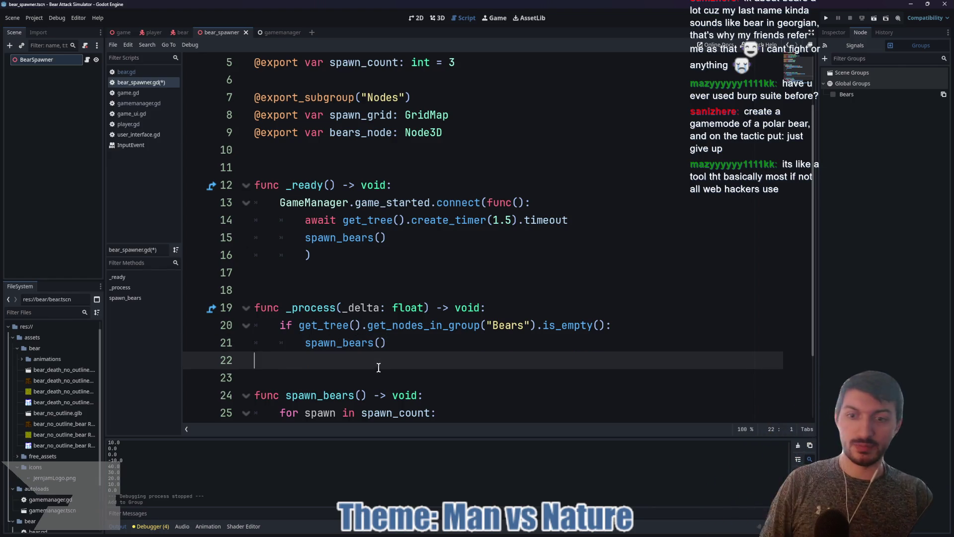
scroll(352, 361, "down", 1)
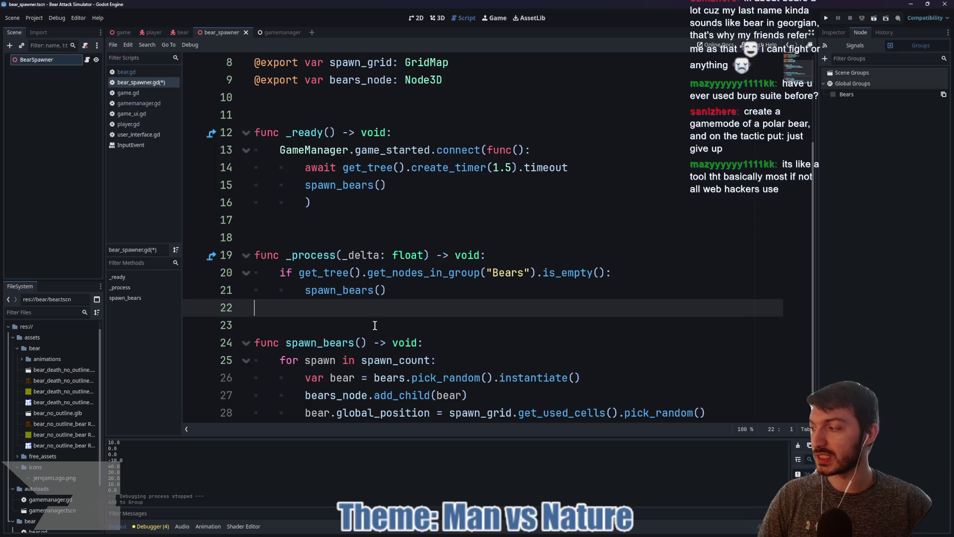
scroll(354, 298, "down", 1)
left_click(292, 190)
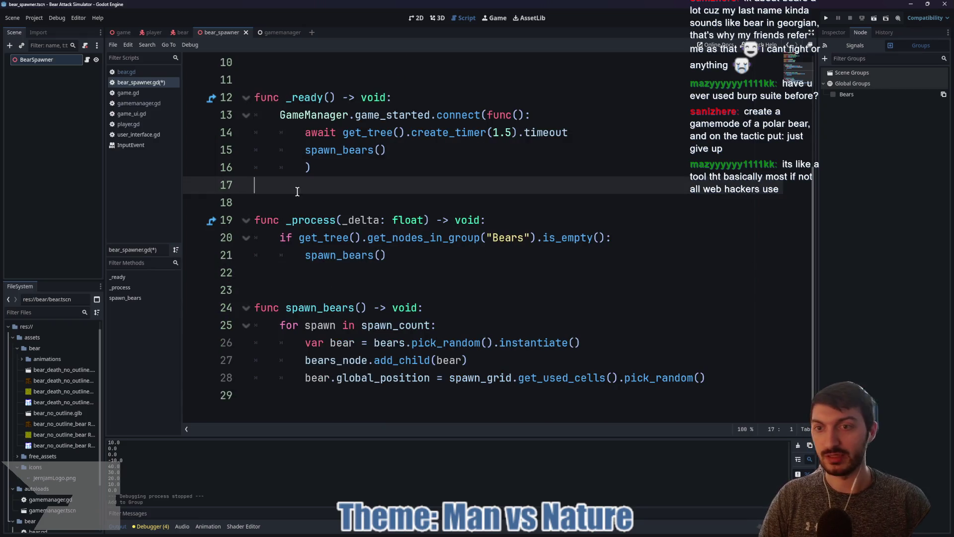
scroll(292, 191, "up", 3)
left_click(301, 184)
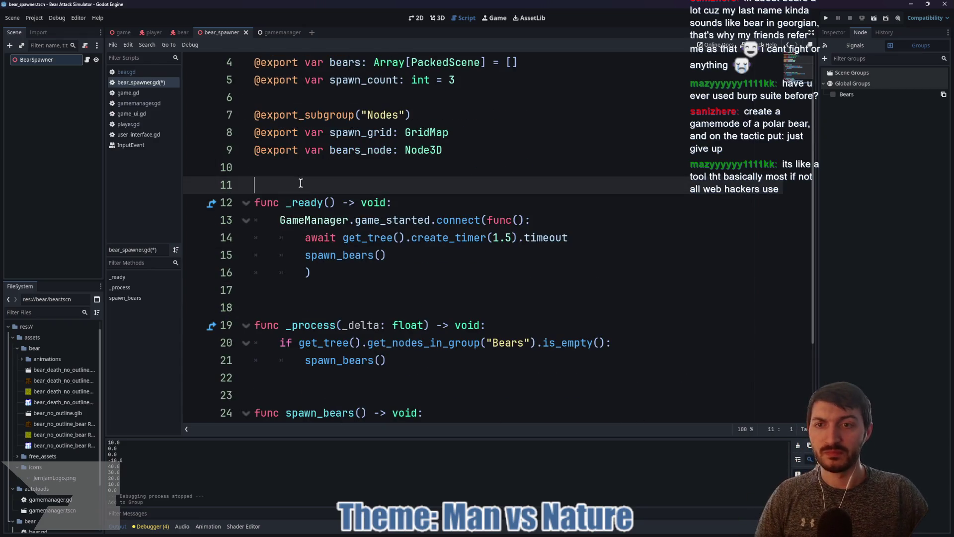
key("ctrl+s")
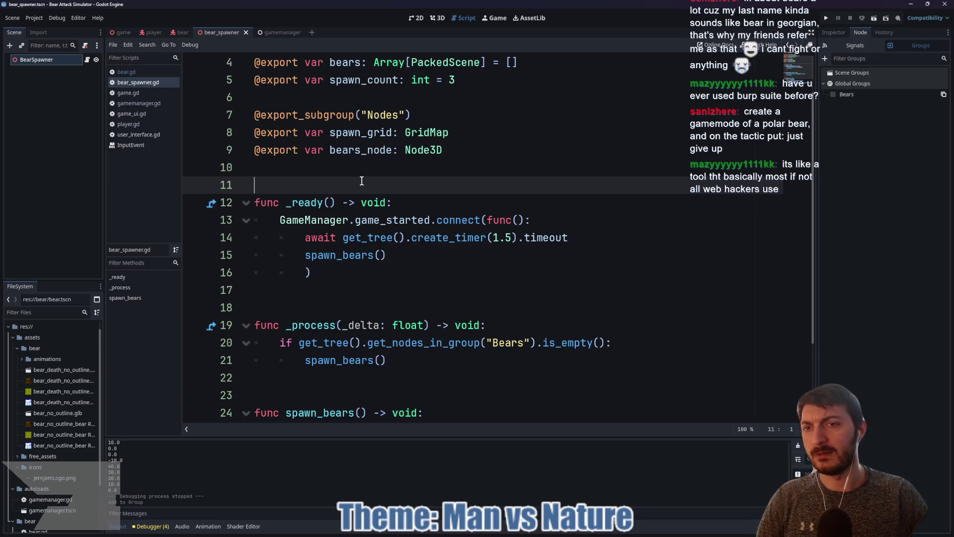
Look over the blank lines around _ready, _process and spawn_bears in bear_spawner.gd.
left_click(328, 170)
left_click(309, 178)
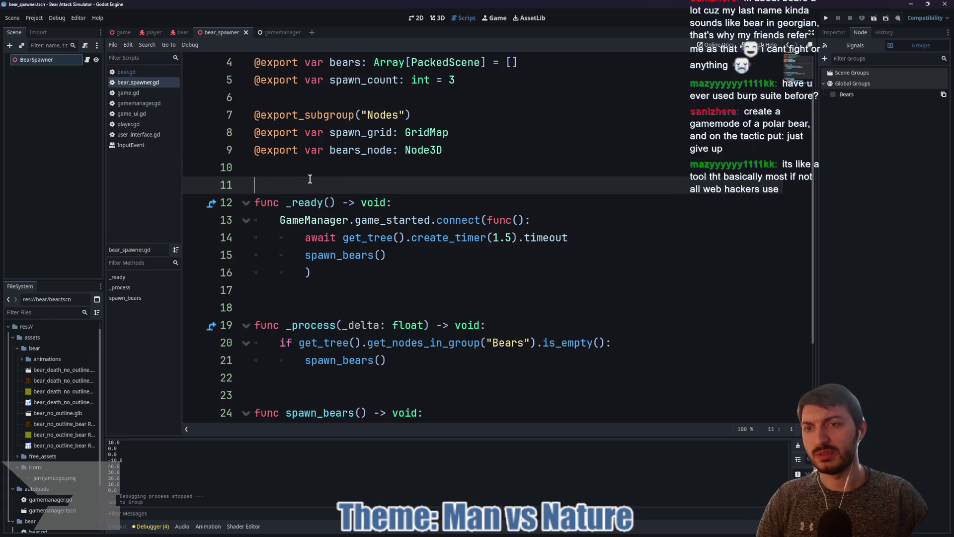
left_click(307, 171)
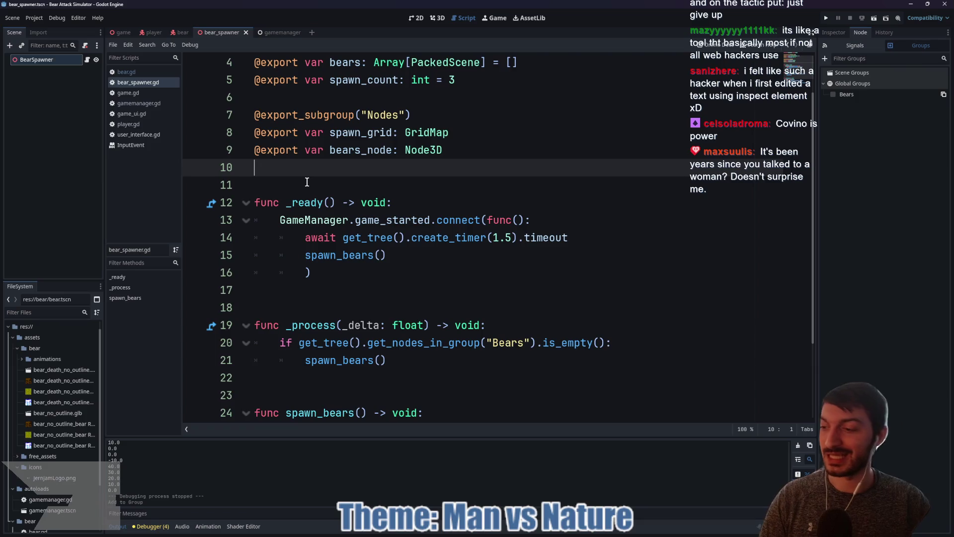
left_click(300, 178)
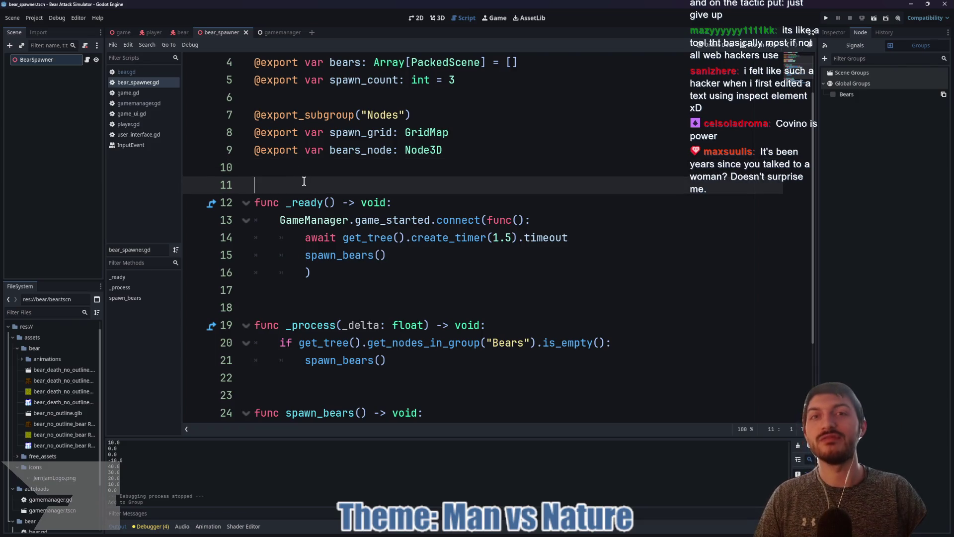
left_click(312, 289)
scroll(313, 288, "down", 2)
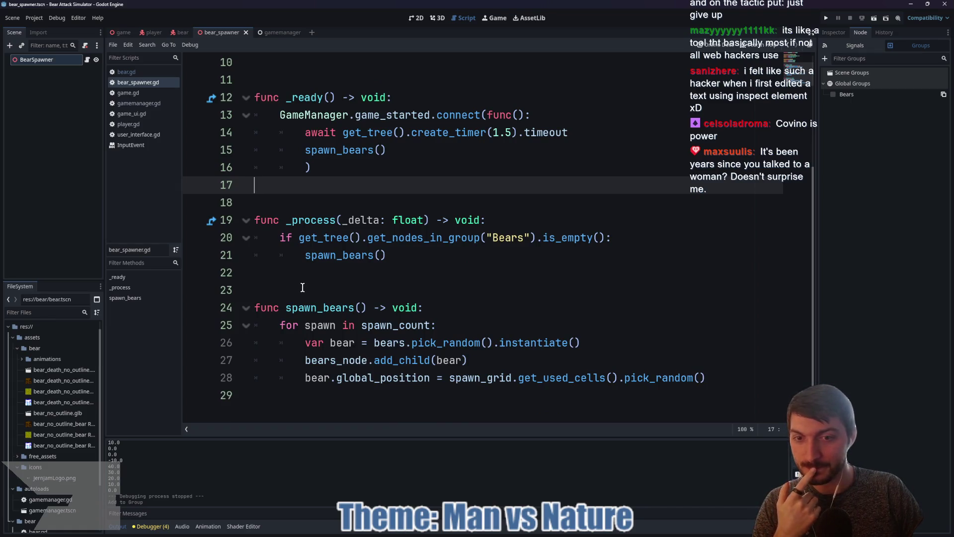
left_click(302, 288)
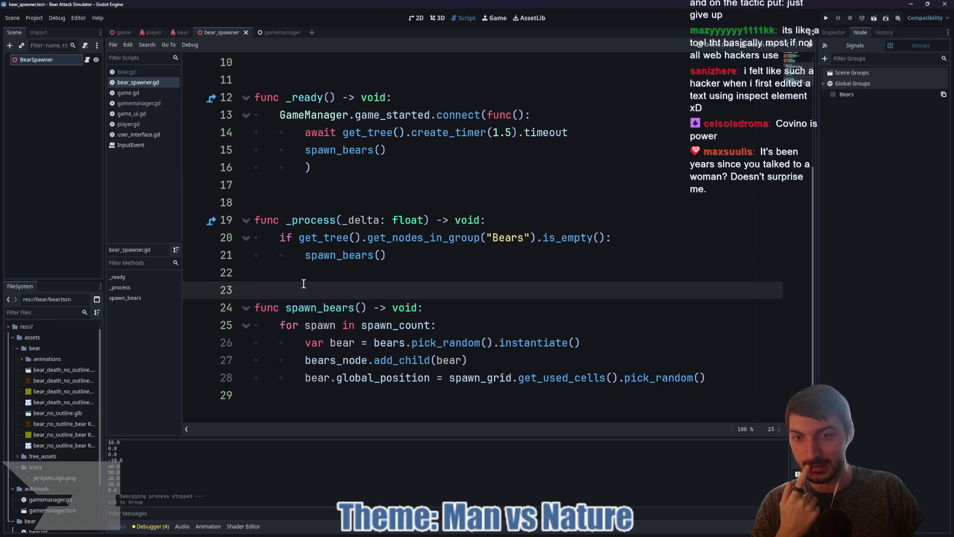
left_click(305, 276)
key("Down")
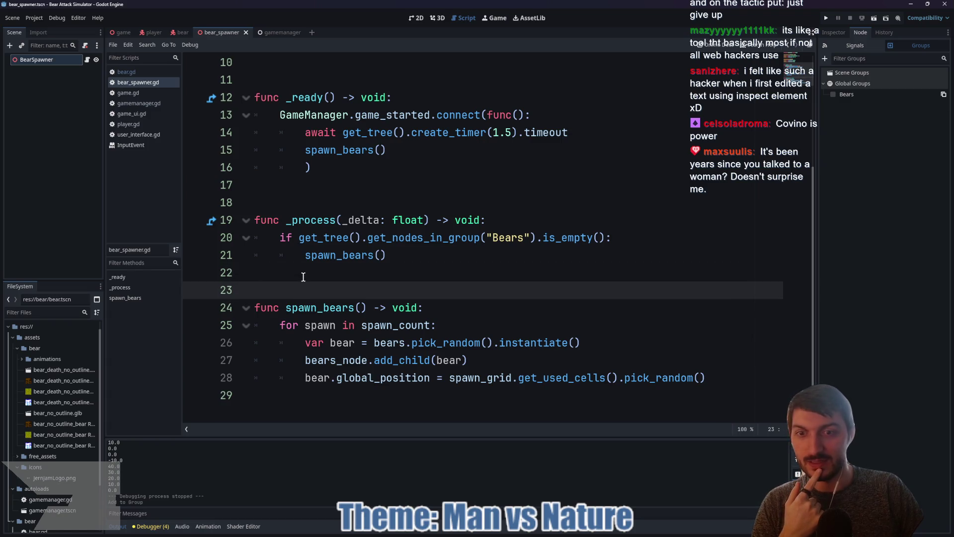
key("Down")
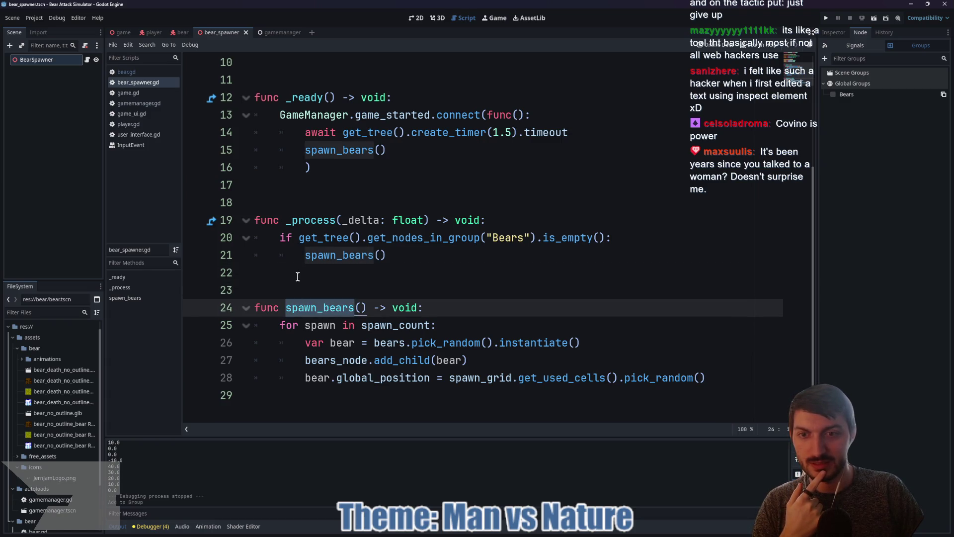
left_click(298, 277)
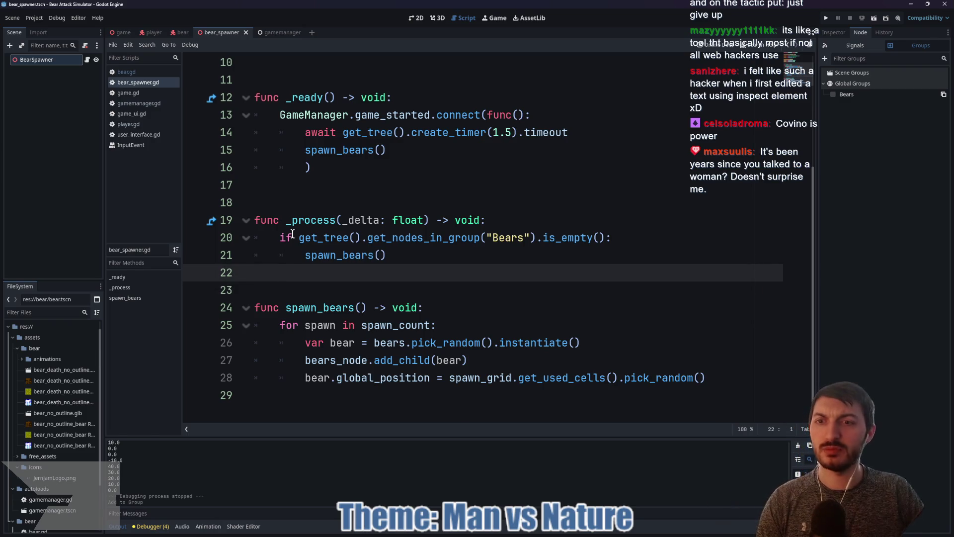
Review the script from the top down to the spawn_bears() call in _process.
left_click(286, 202)
left_click(275, 186)
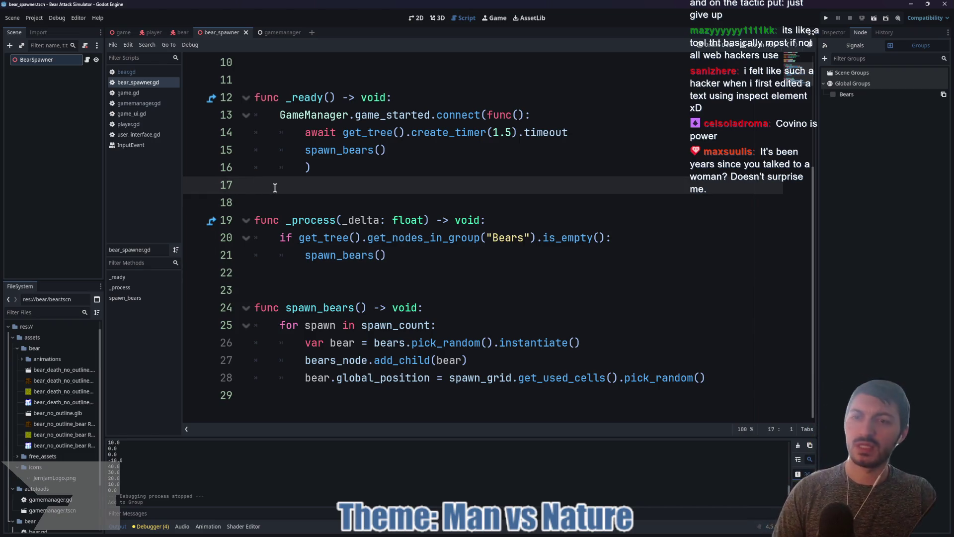
scroll(296, 186, "up", 2)
left_click(287, 172)
left_click(292, 181)
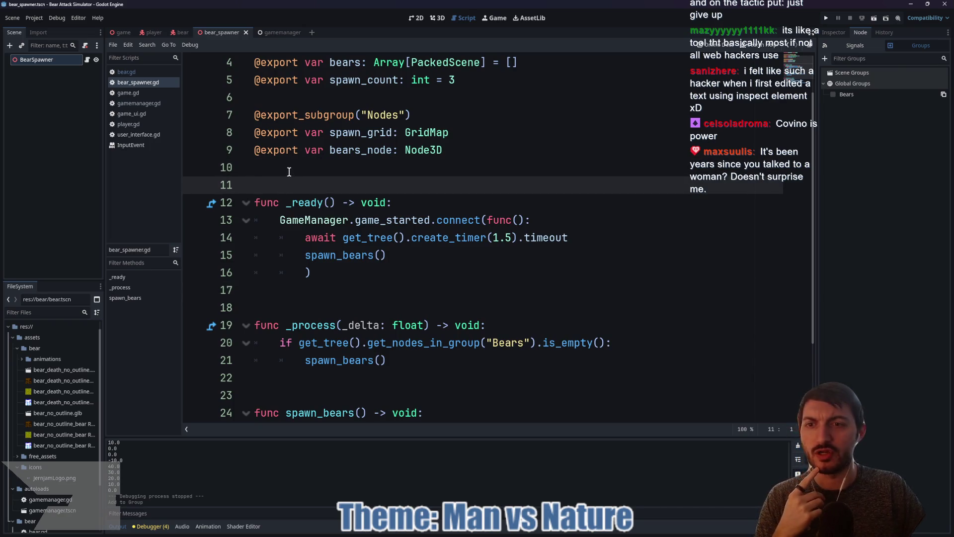
left_click(290, 169)
scroll(288, 168, "up", 1)
left_click(288, 152)
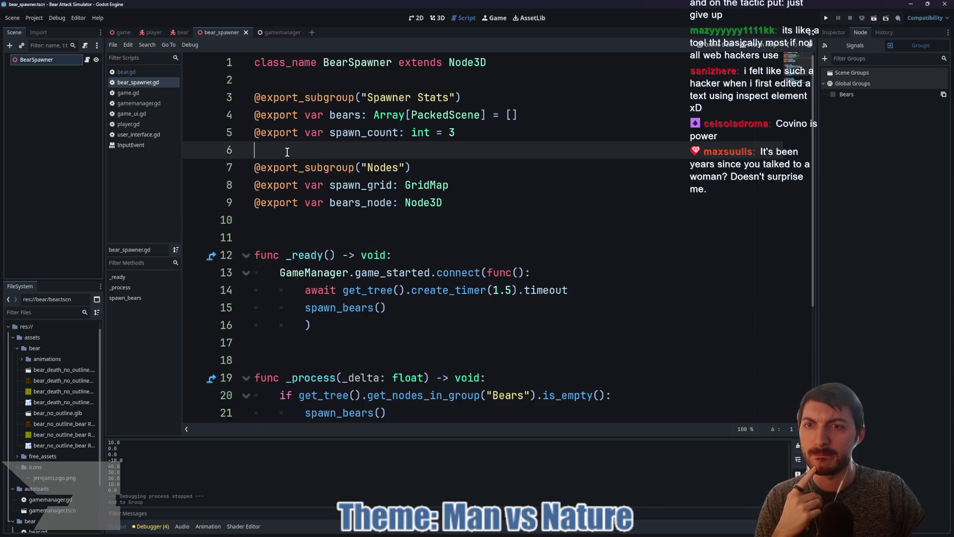
left_click(293, 89)
left_click(284, 83)
scroll(288, 159, "down", 2)
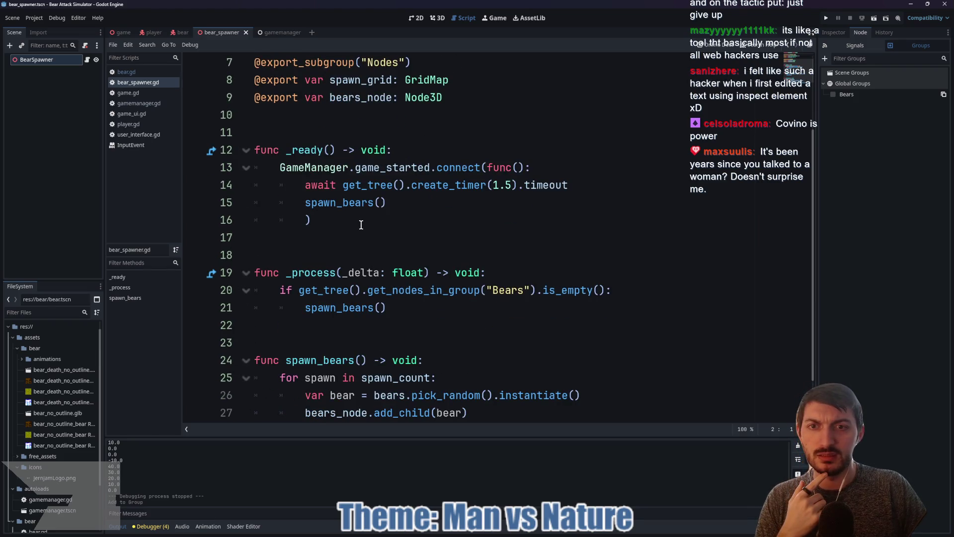
scroll(362, 225, "down", 1)
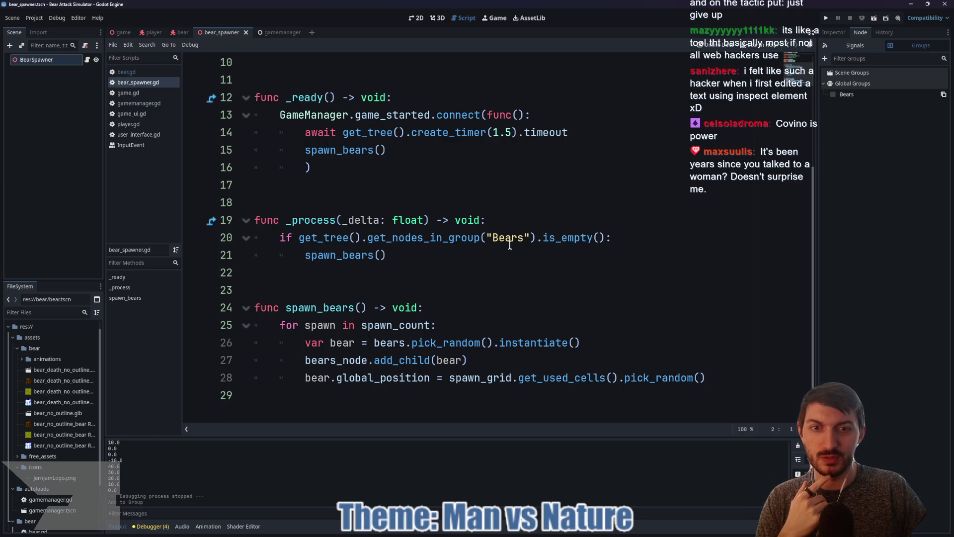
double_click(356, 255)
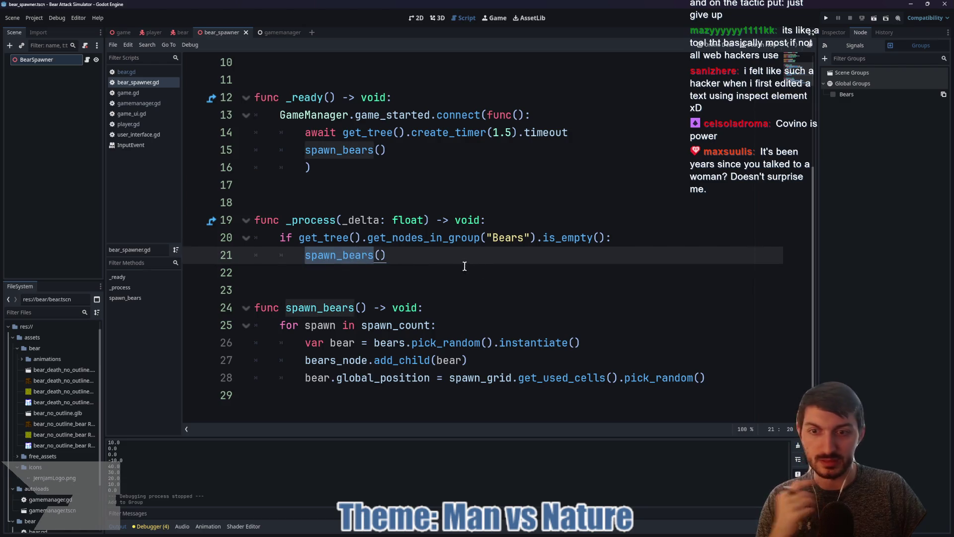
left_click(380, 286)
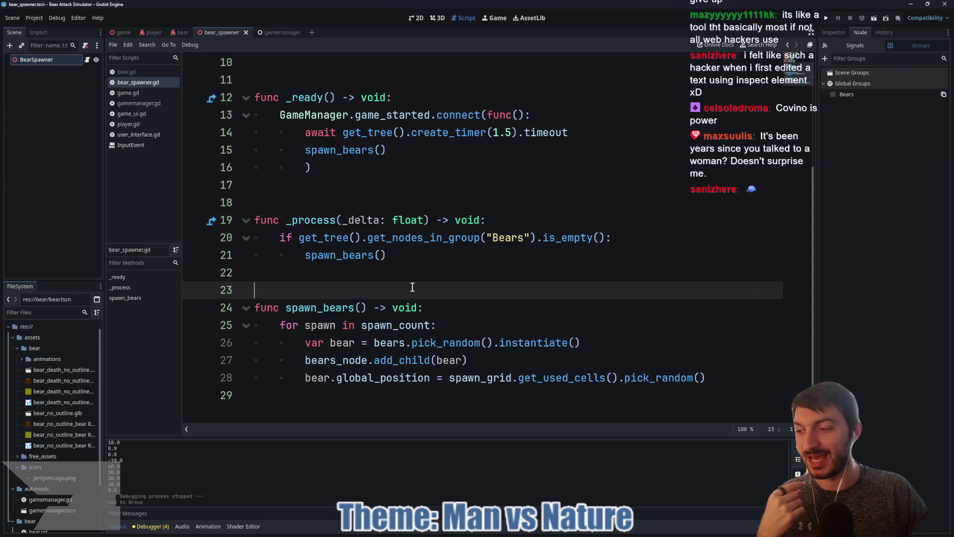
Switch to the game scene and run it with F5.
mouse_move(416, 231)
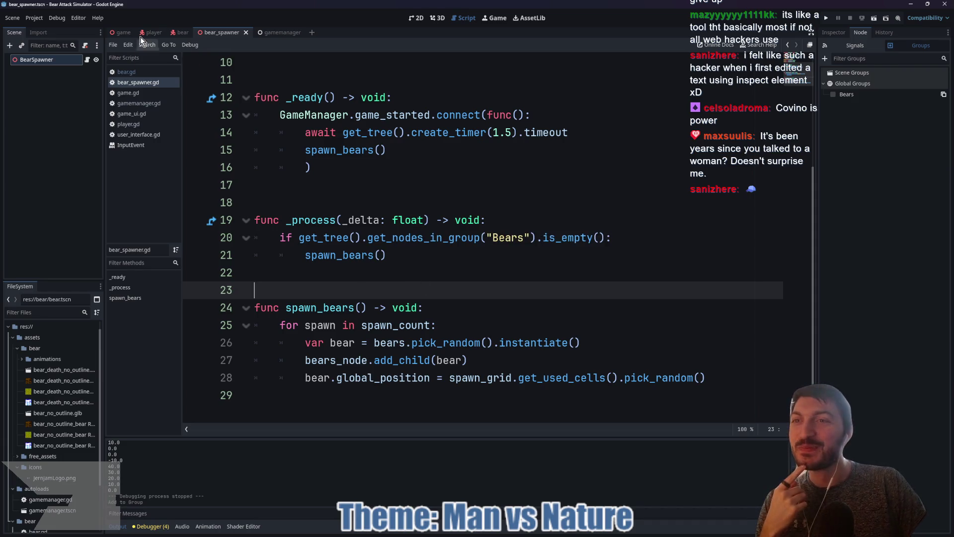
left_click(121, 32)
key("F5")
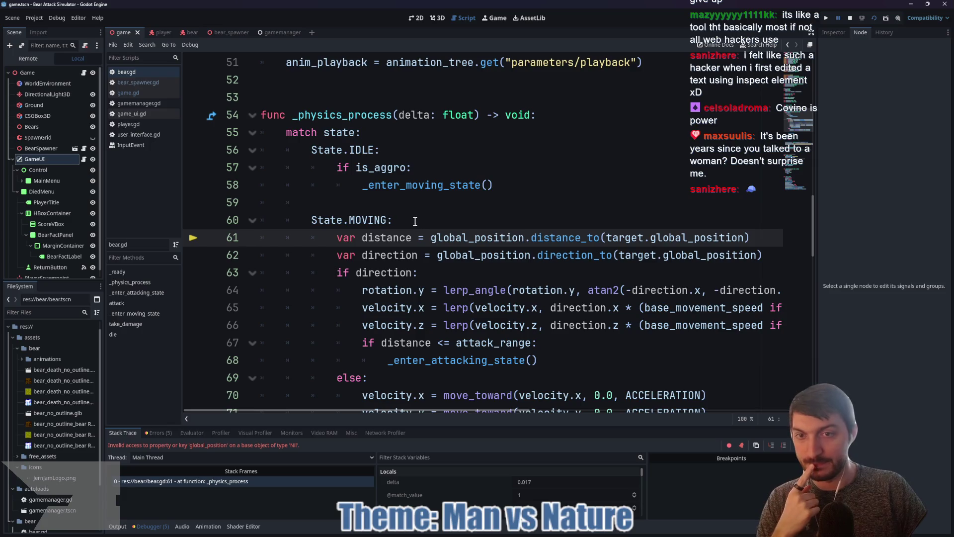
Scroll through bear.gd to inspect _ready and the State.MOVING code at line 61.
scroll(414, 220, "up", 4)
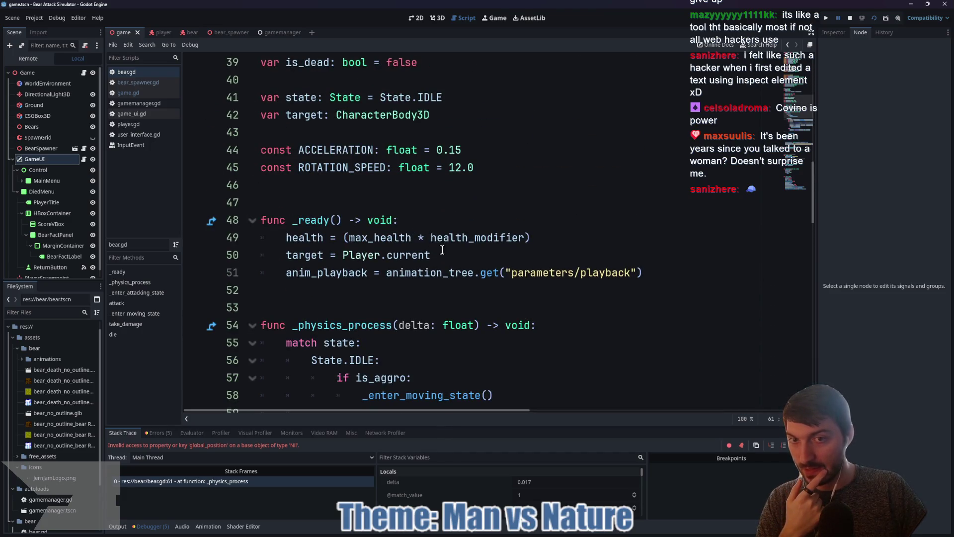
scroll(438, 258, "up", 1)
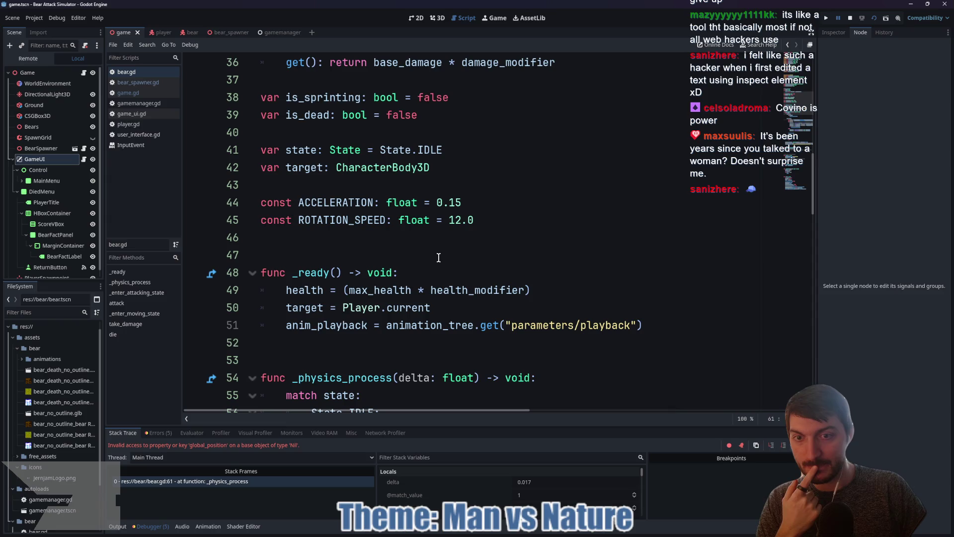
scroll(441, 257, "up", 5)
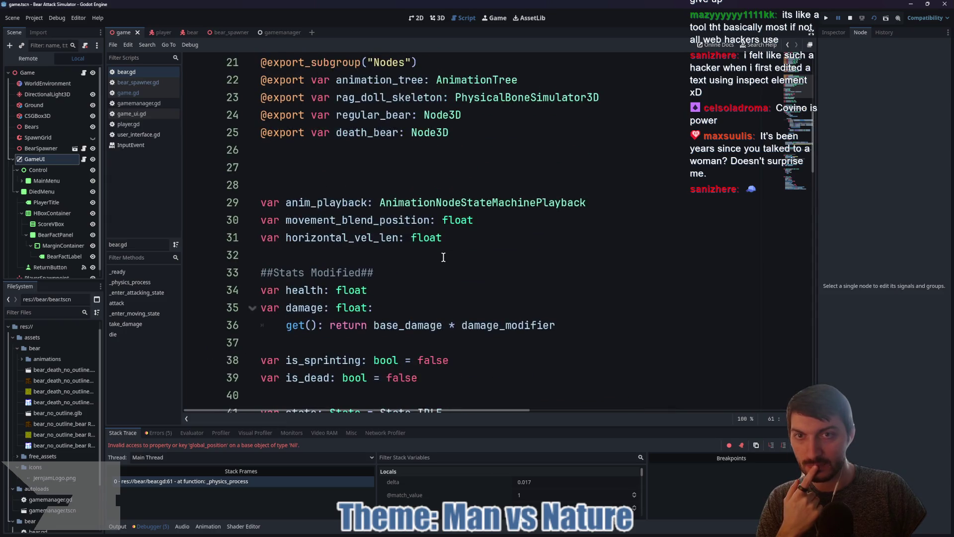
scroll(443, 256, "down", 7)
scroll(444, 256, "down", 2)
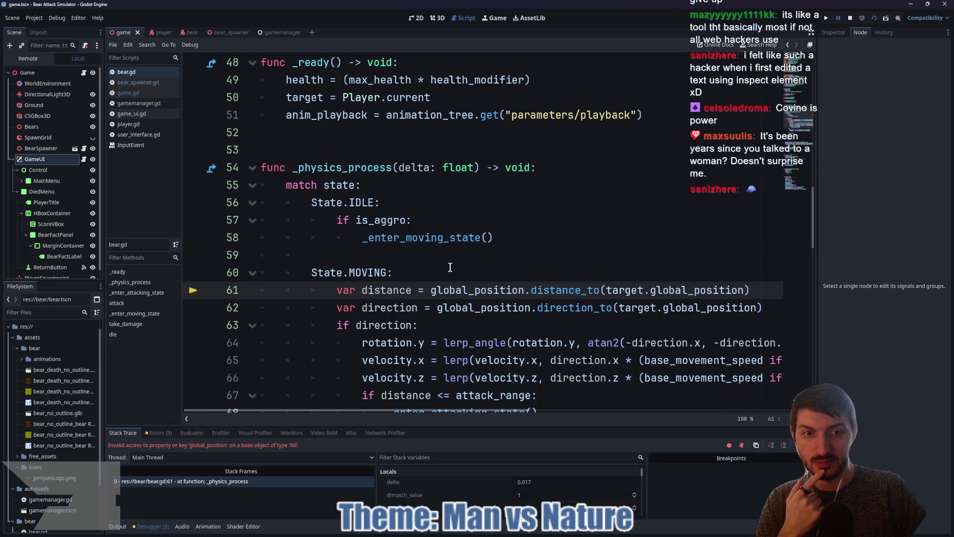
left_click(427, 275)
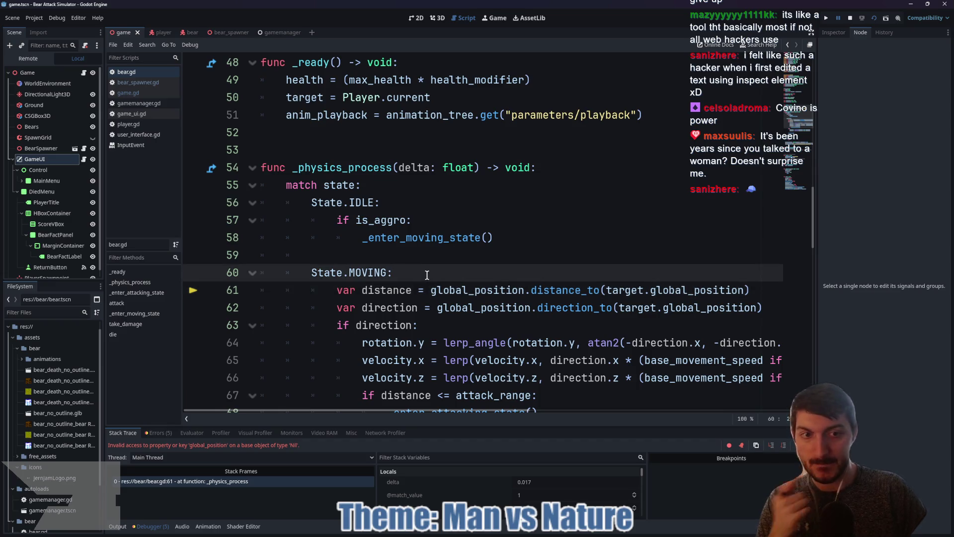
Add 'if !is_instance_valid(target): return' to the MOVING branch and stop the debug run.
key("Return")
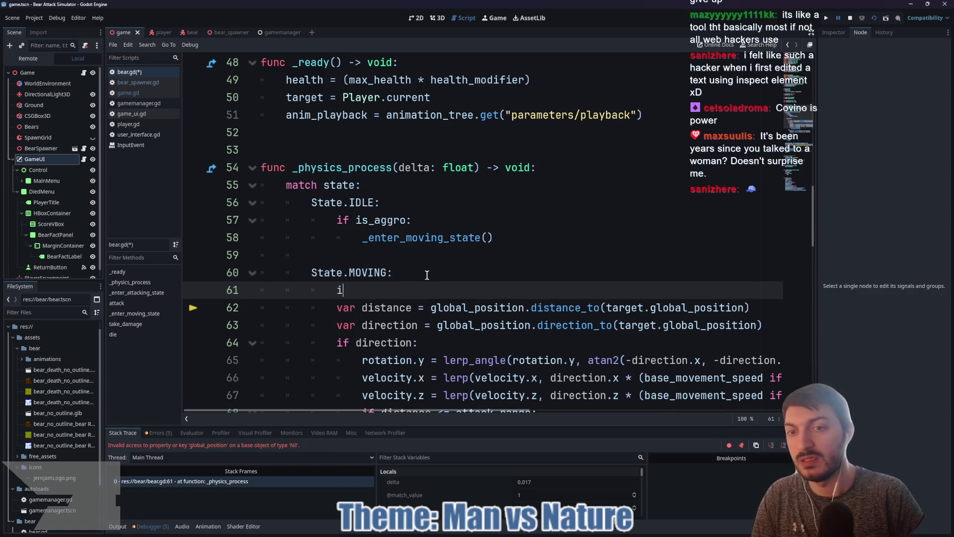
type("if target.")
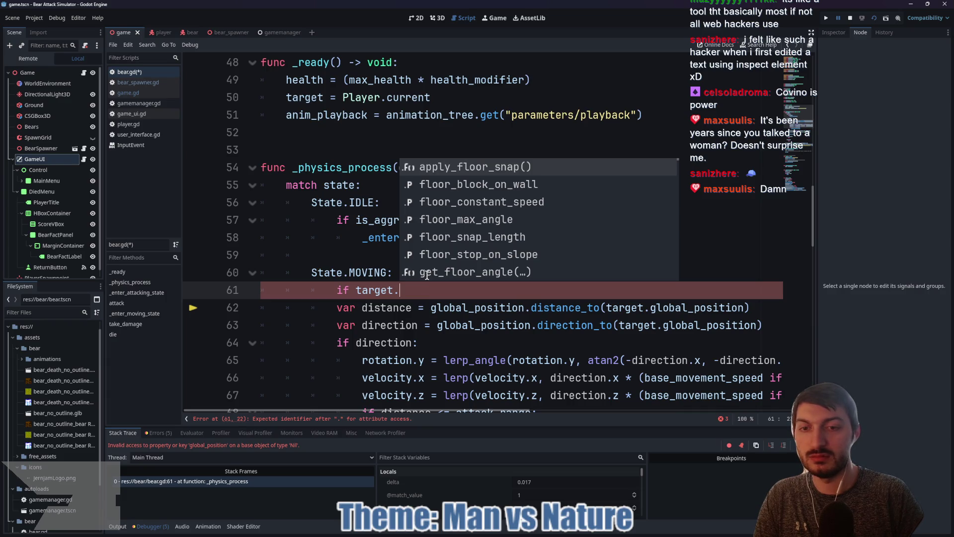
key("BackSpace")
type("== nu")
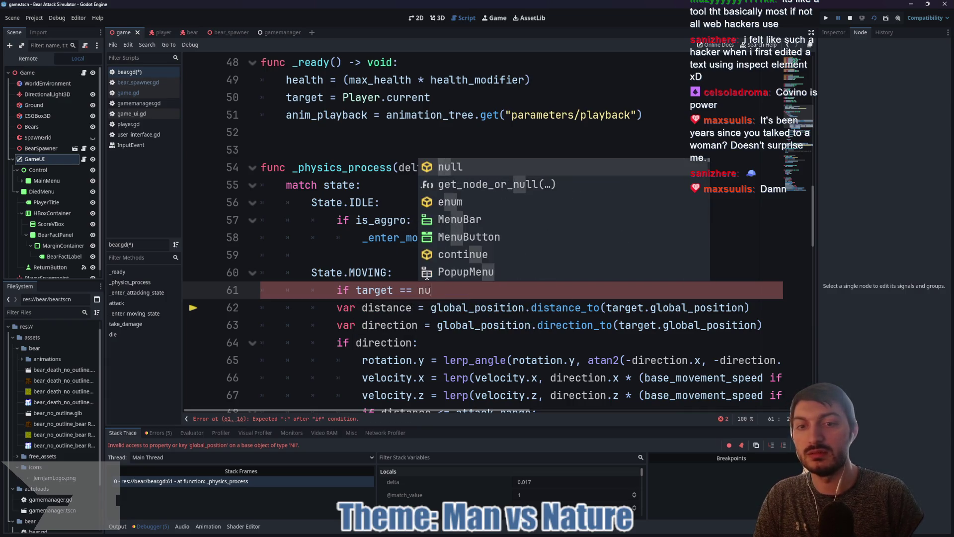
type("ll")
key("BackSpace")
key("BackSpace")
key("BackSpace")
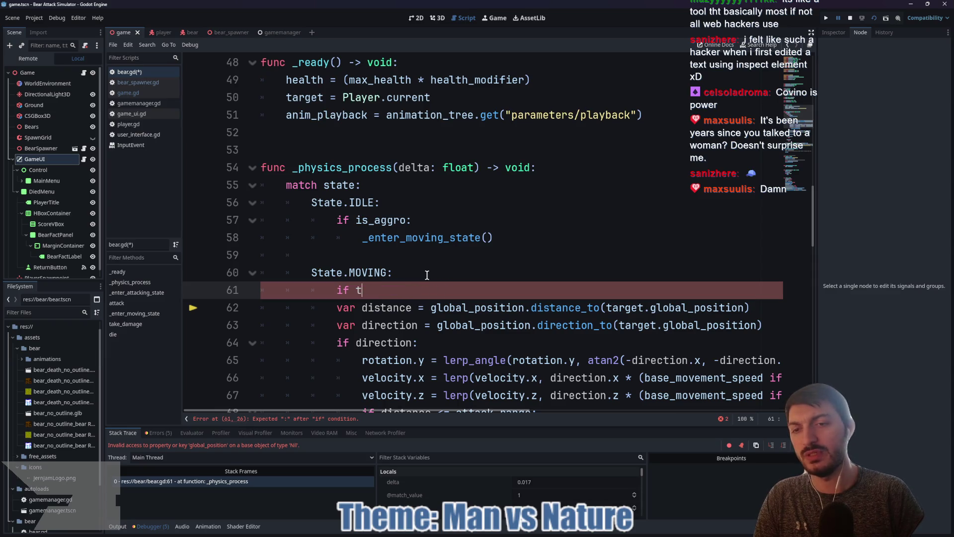
type("!is_instance_")
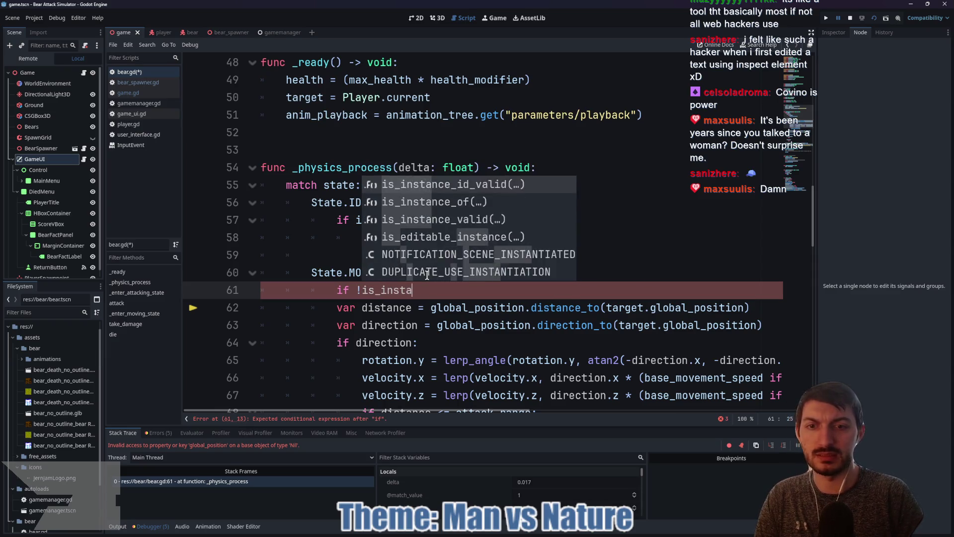
type("v")
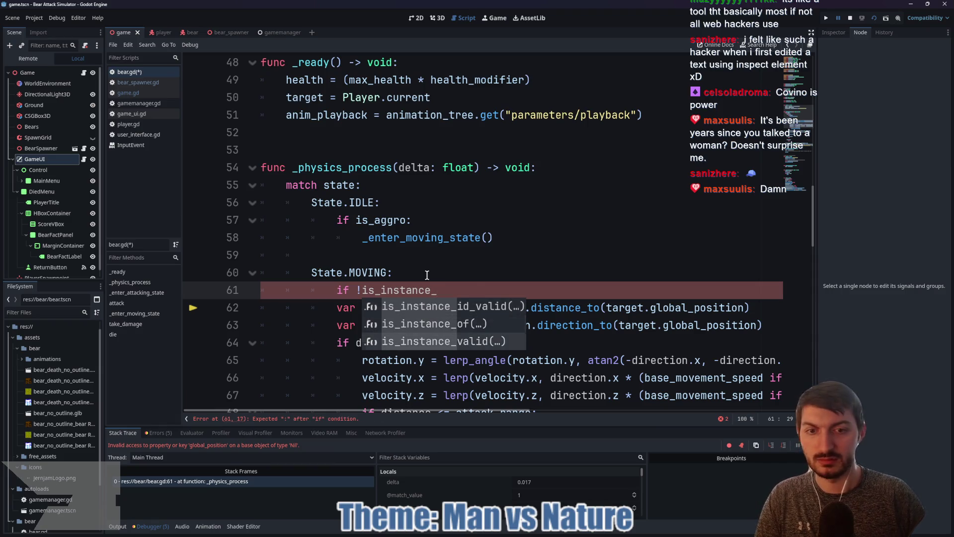
key("Return")
type("target): retur")
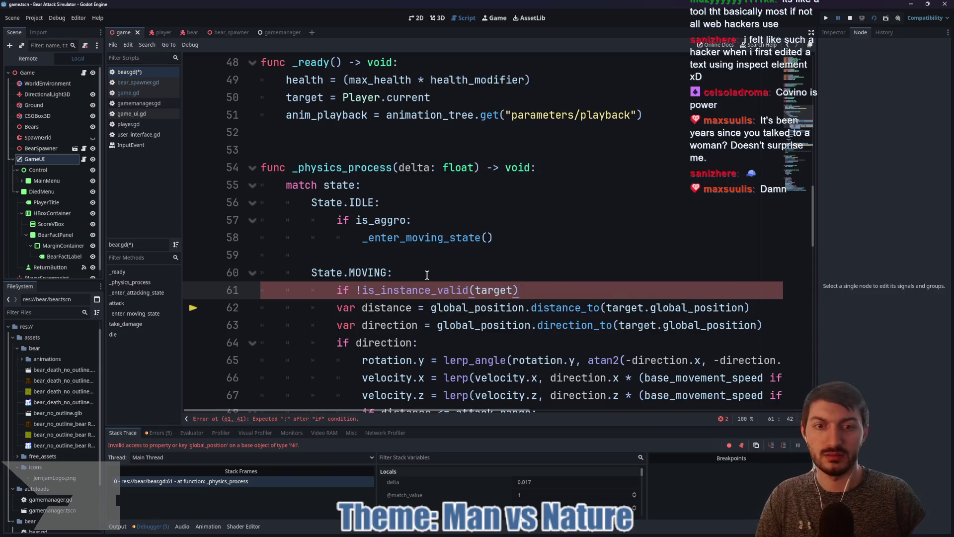
key("Return")
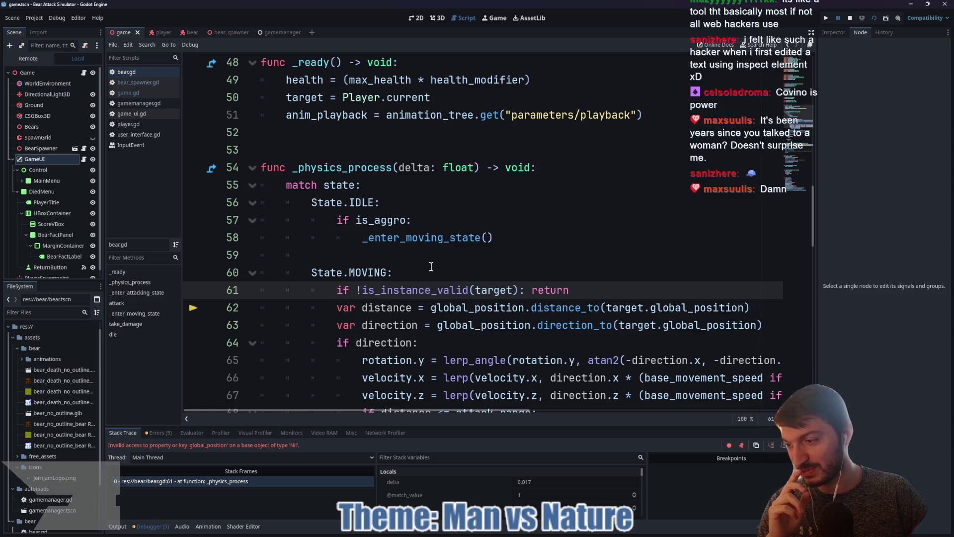
key("Up")
key("Up")
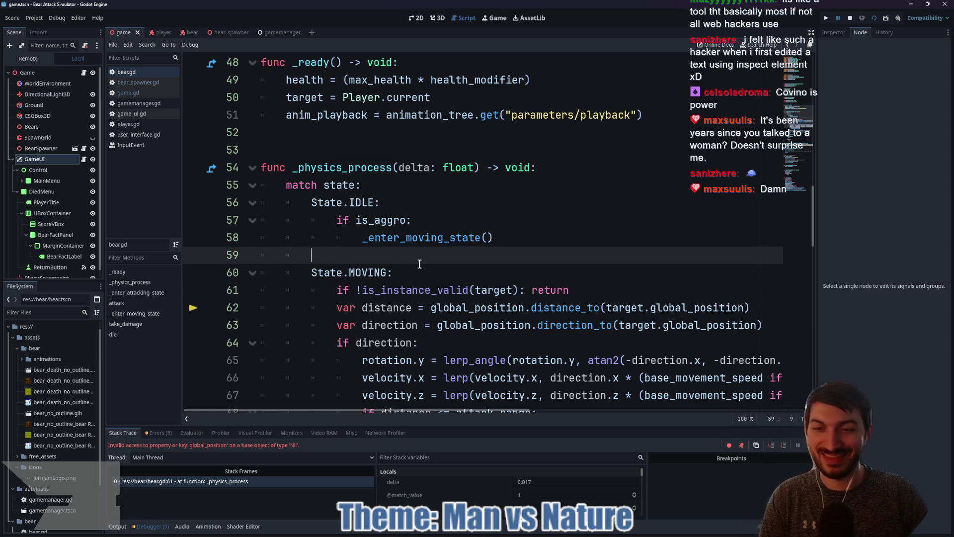
left_click(849, 18)
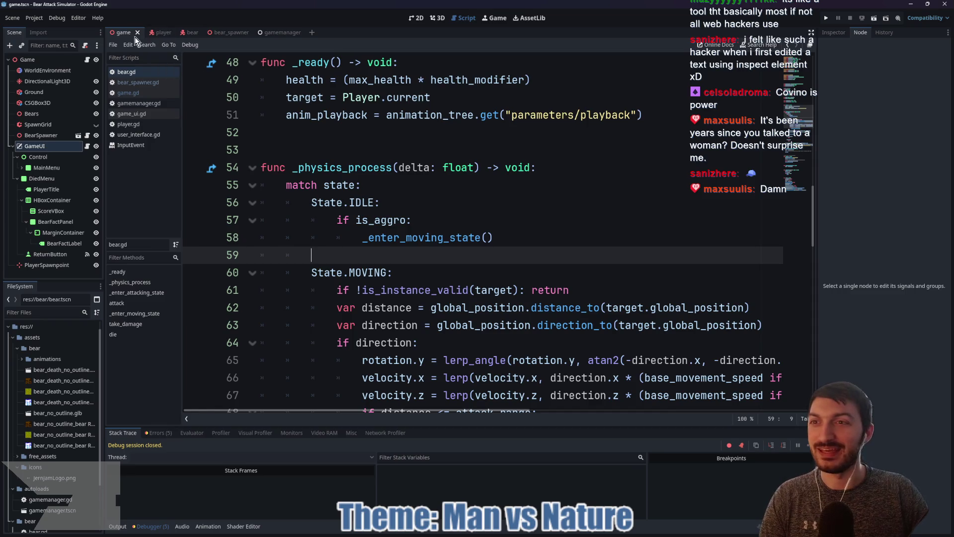
key("F5")
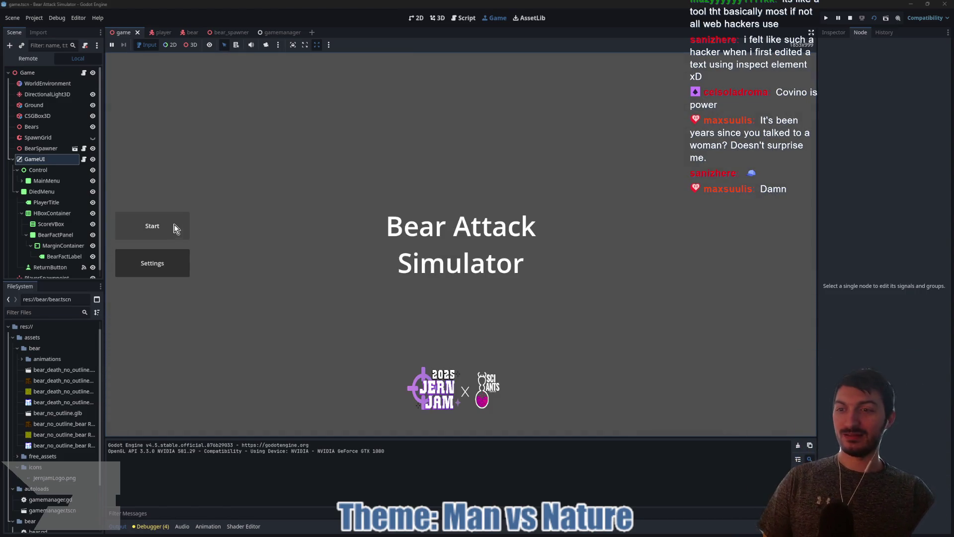
left_click(174, 224)
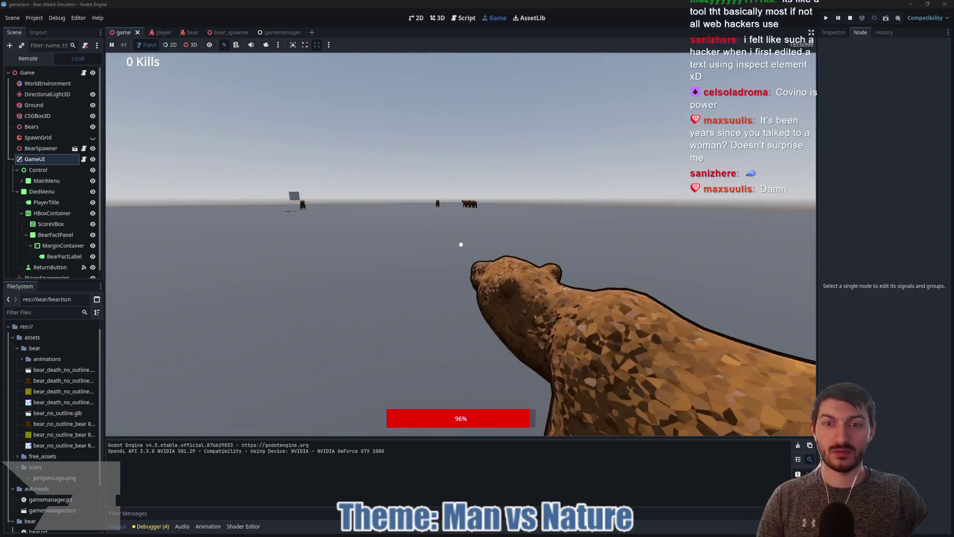
left_click(461, 244)
left_click(461, 244)
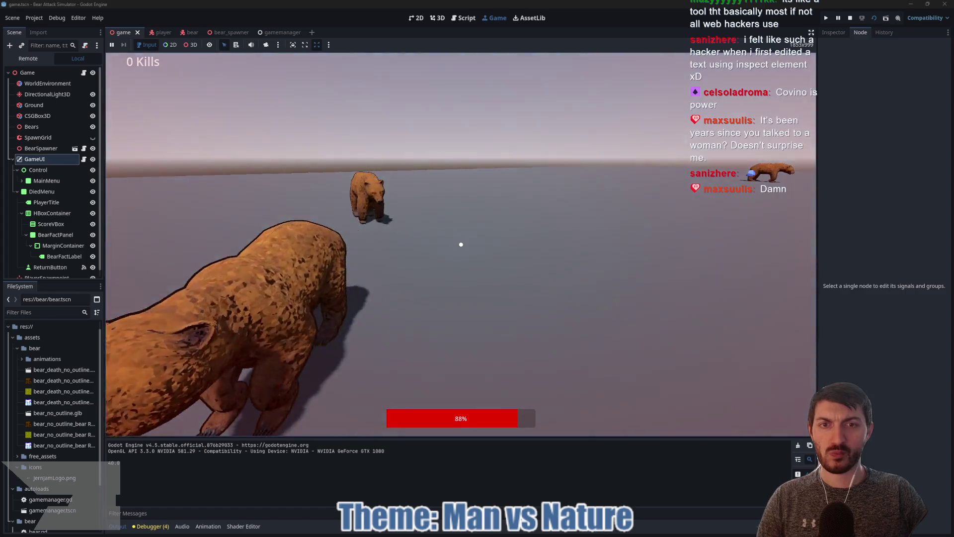
left_click(461, 244)
left_click(461, 244)
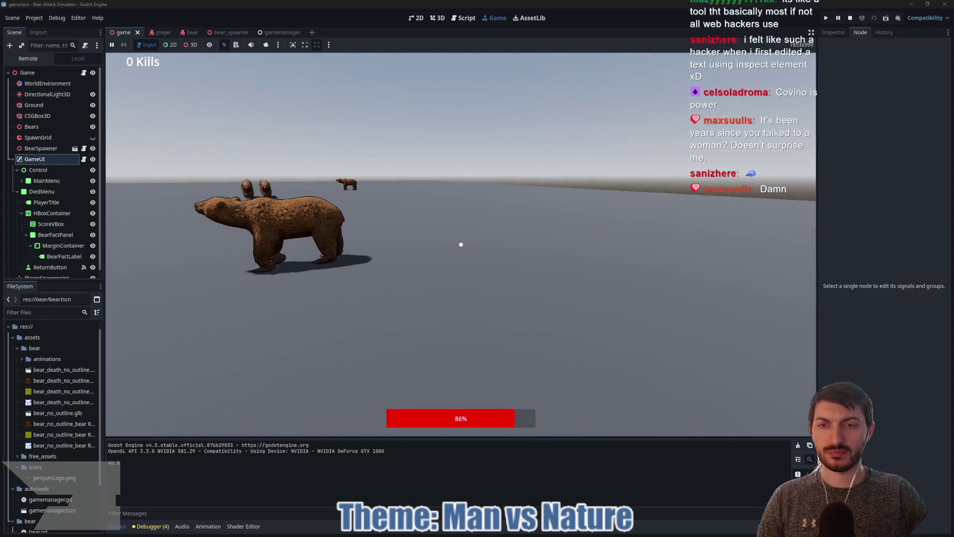
left_click(462, 244)
left_click(461, 245)
left_click(461, 245)
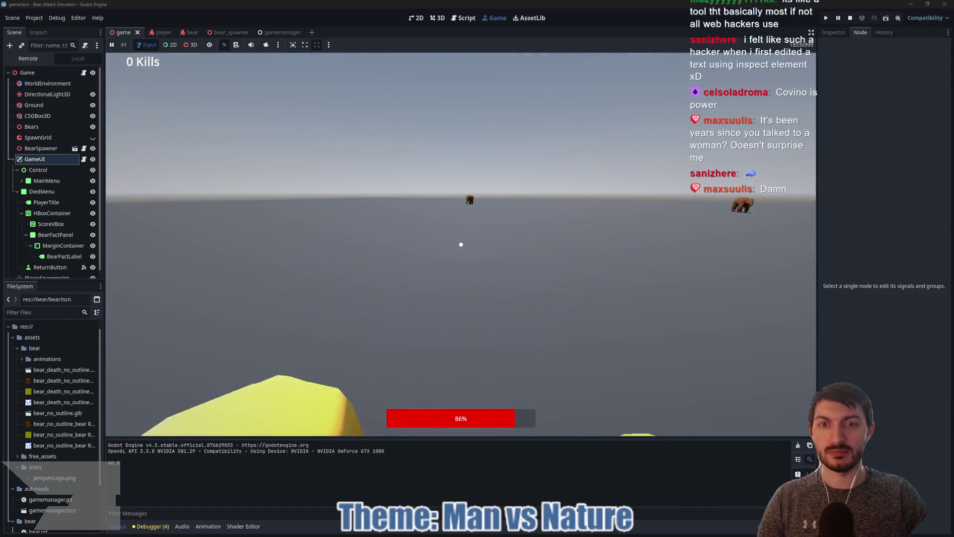
key("F8")
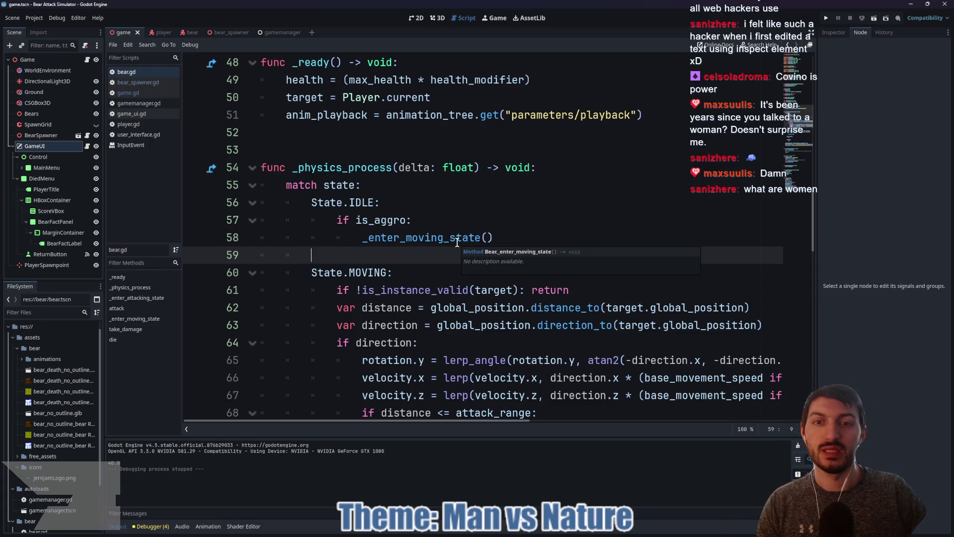
mouse_move(572, 289)
left_mouse_down()
mouse_move(310, 279)
mouse_move(260, 280)
mouse_move(257, 290)
left_mouse_up()
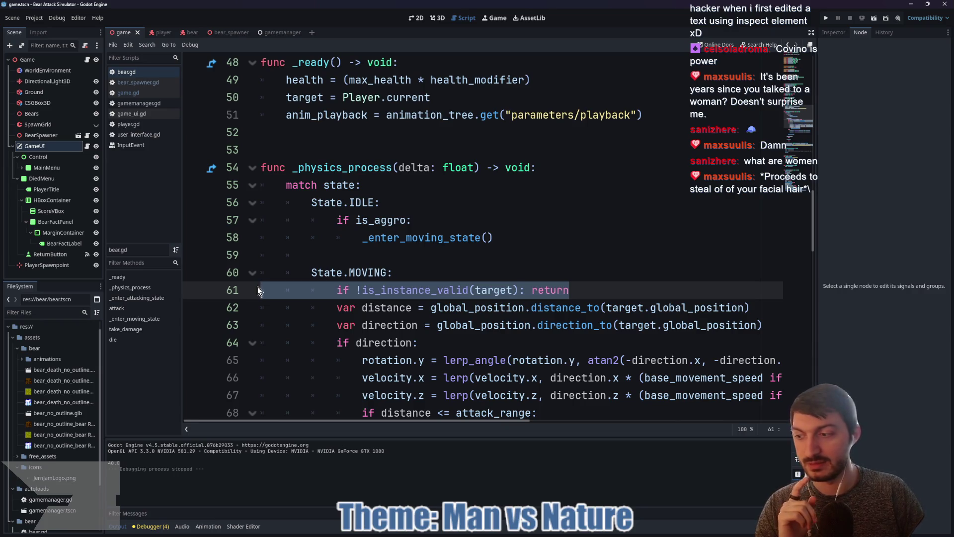
Delete the is_instance_valid guard and add 'await Player.current.ready' as _ready's first line.
key("BackSpace")
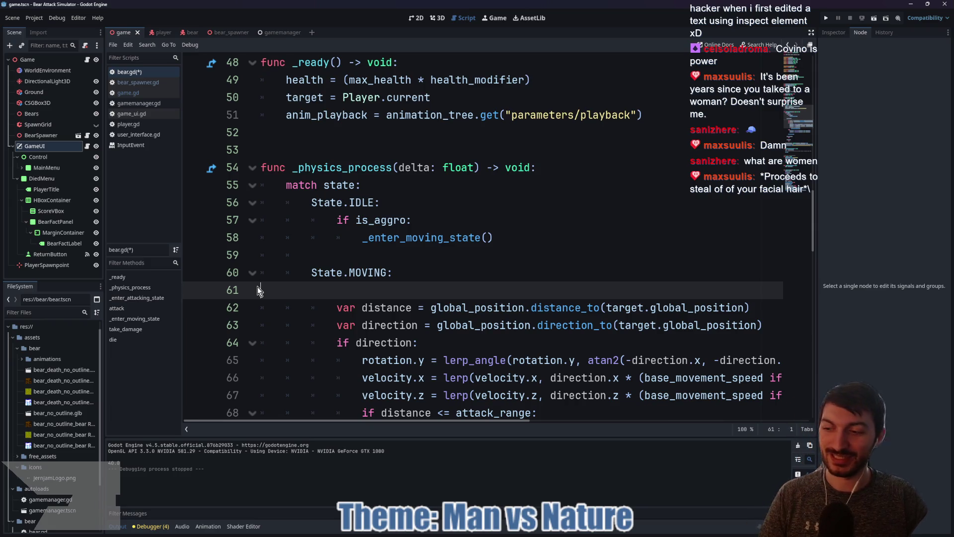
key("BackSpace")
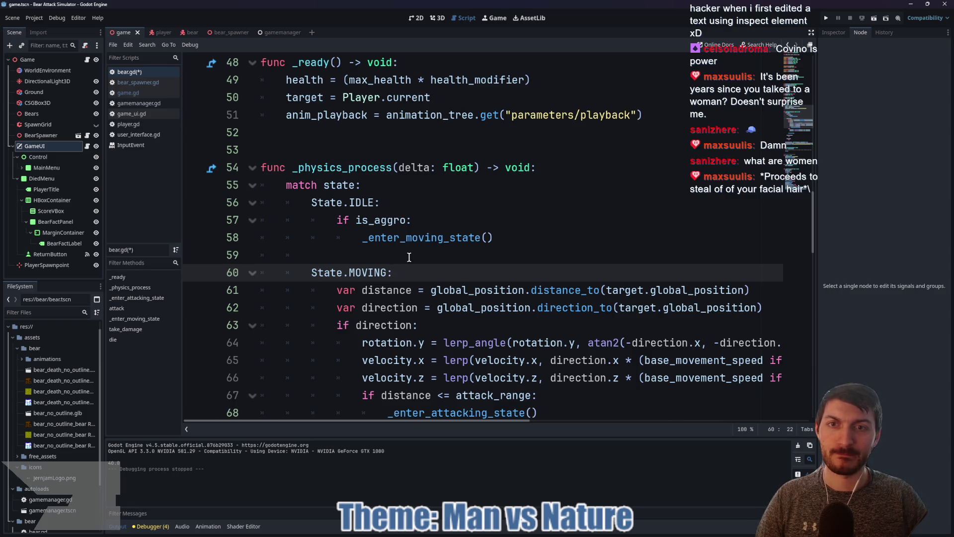
scroll(409, 257, "up", 2)
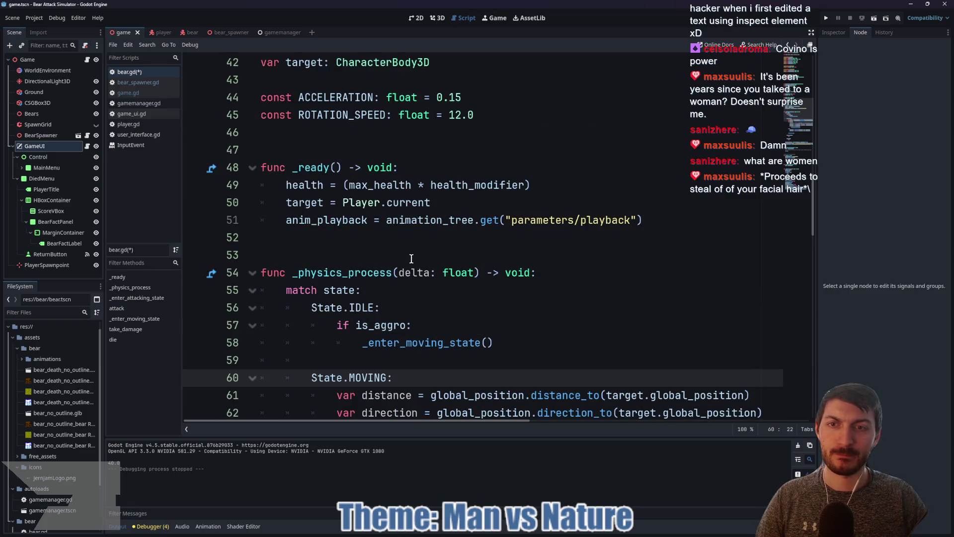
left_click(540, 186)
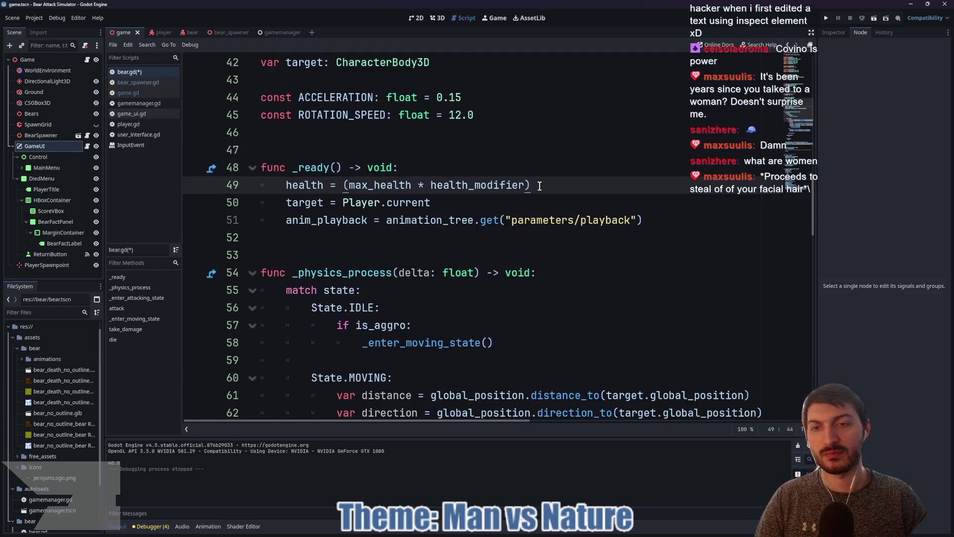
left_click(446, 168)
key("Return")
type("awaot")
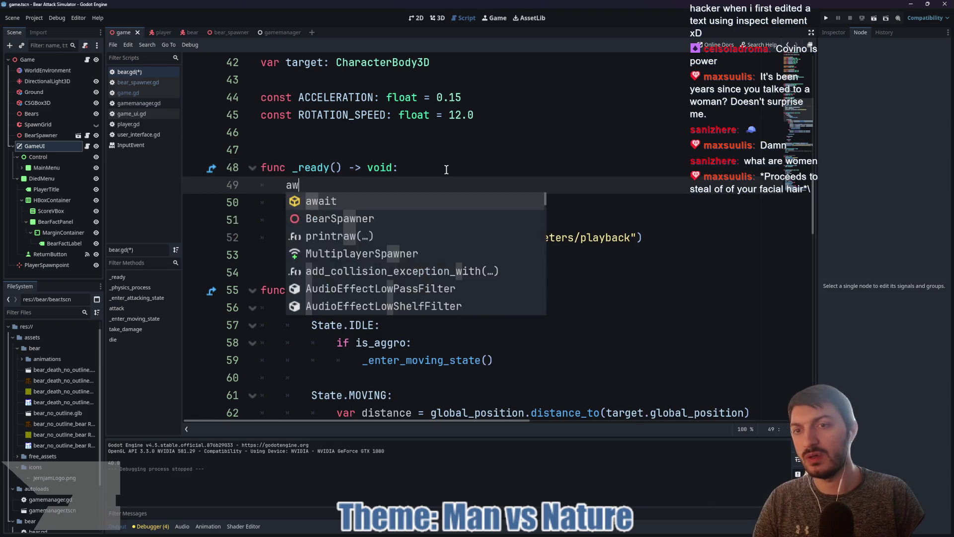
key("BackSpace")
key("BackSpace")
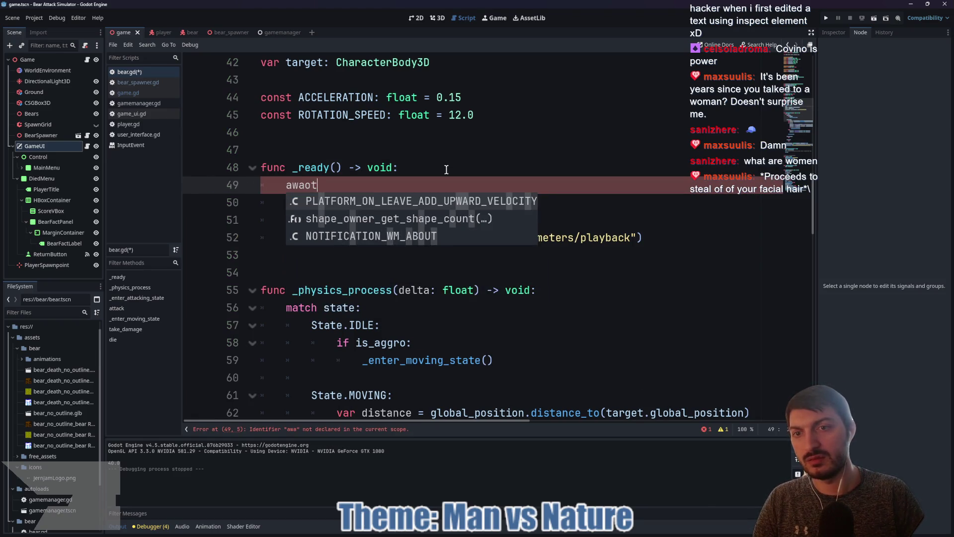
type("it Player.curr")
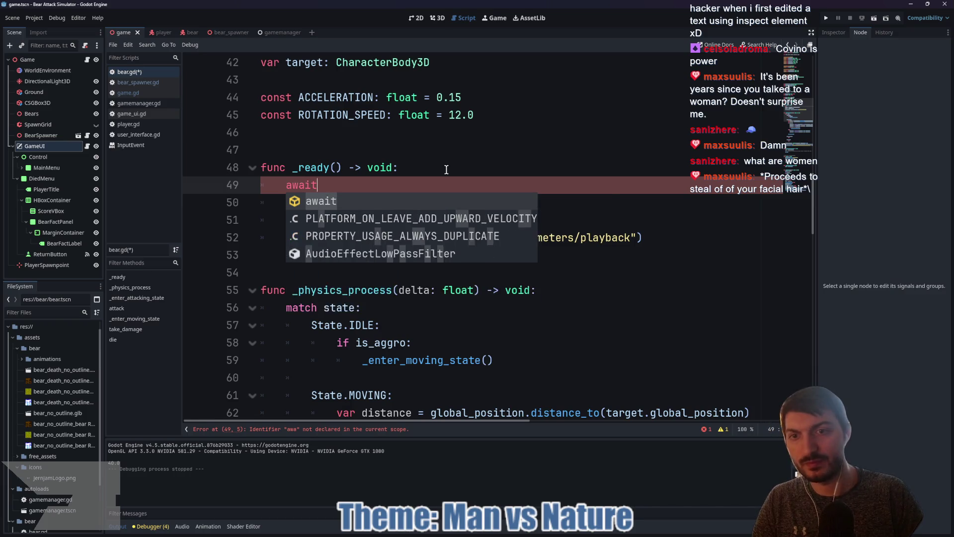
type("ent.read")
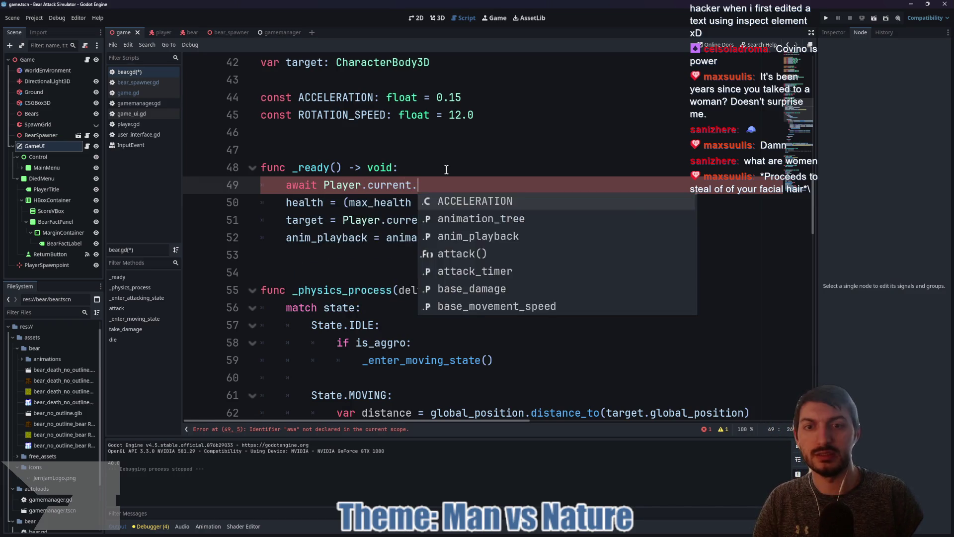
key("Return")
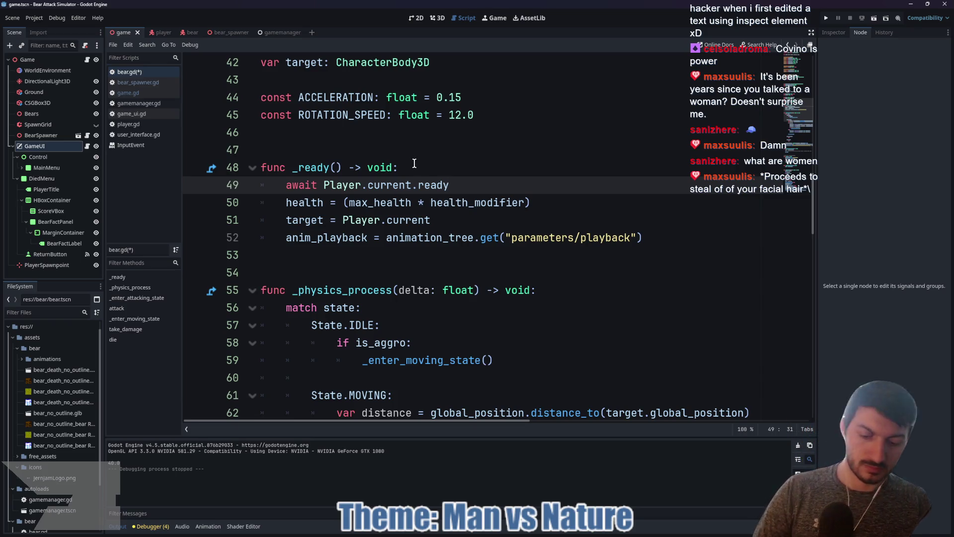
Run the game, inspect the failing await line 49, then stop the debug session.
key("F5")
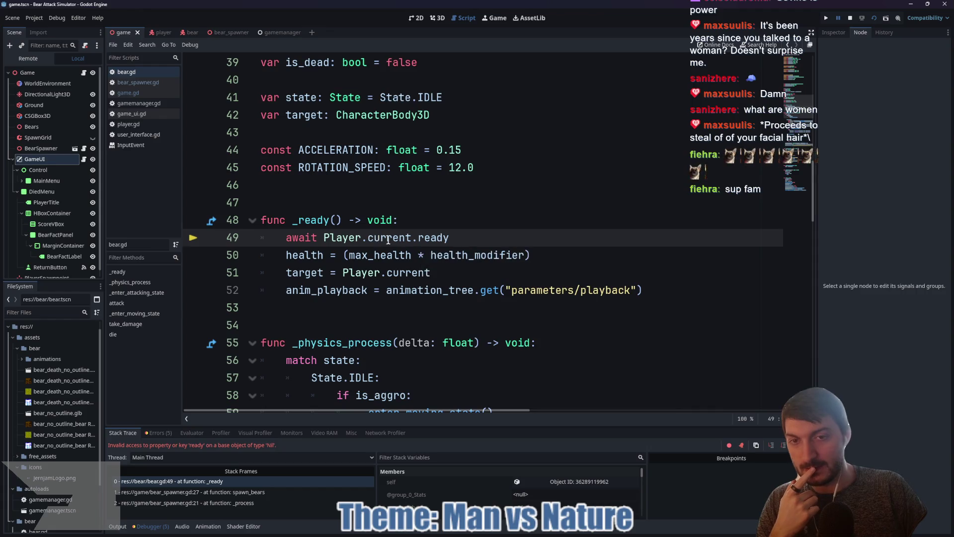
left_click_drag(452, 238, 326, 237)
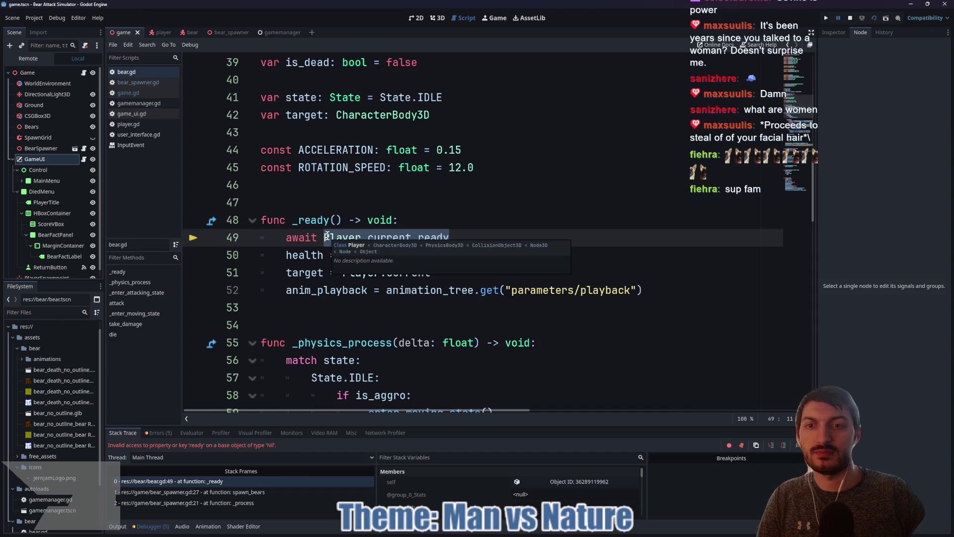
left_click(452, 237)
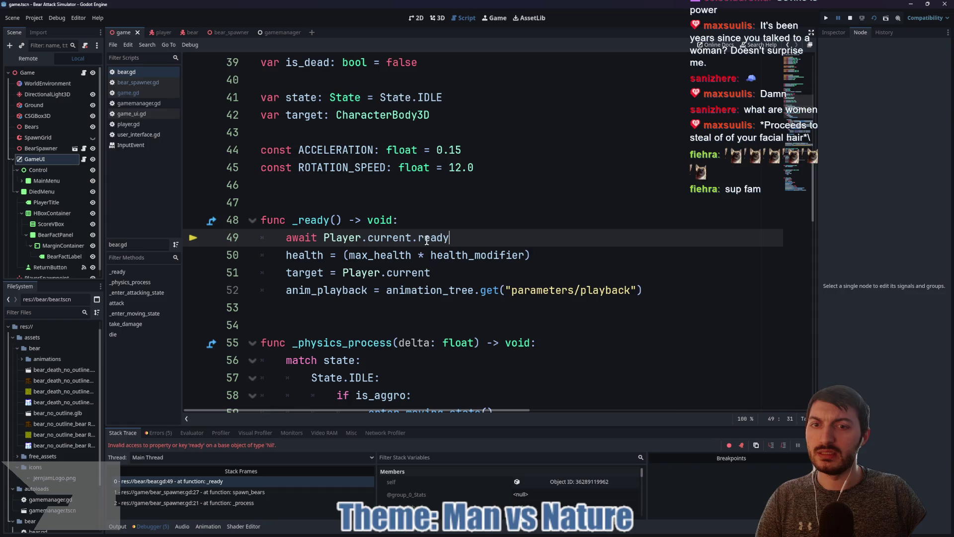
left_click(849, 18)
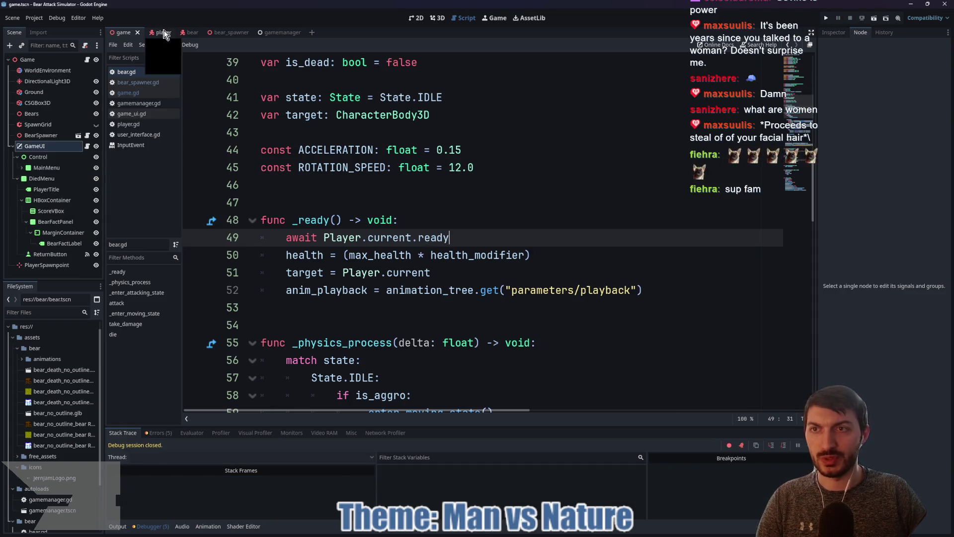
Insert a blank line at line 48 of player.gd, above _enter_tree.
left_click(154, 32)
scroll(433, 231, "up", 10)
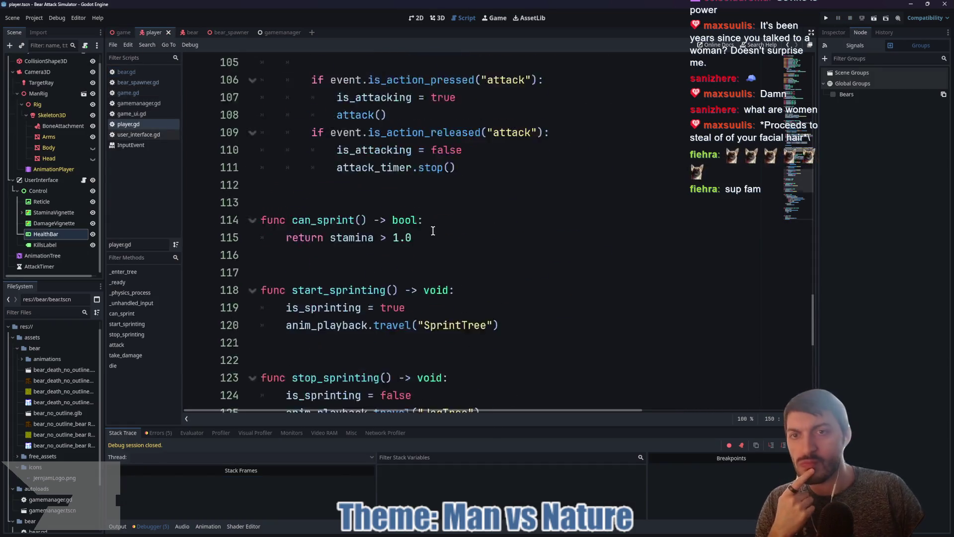
scroll(431, 230, "up", 12)
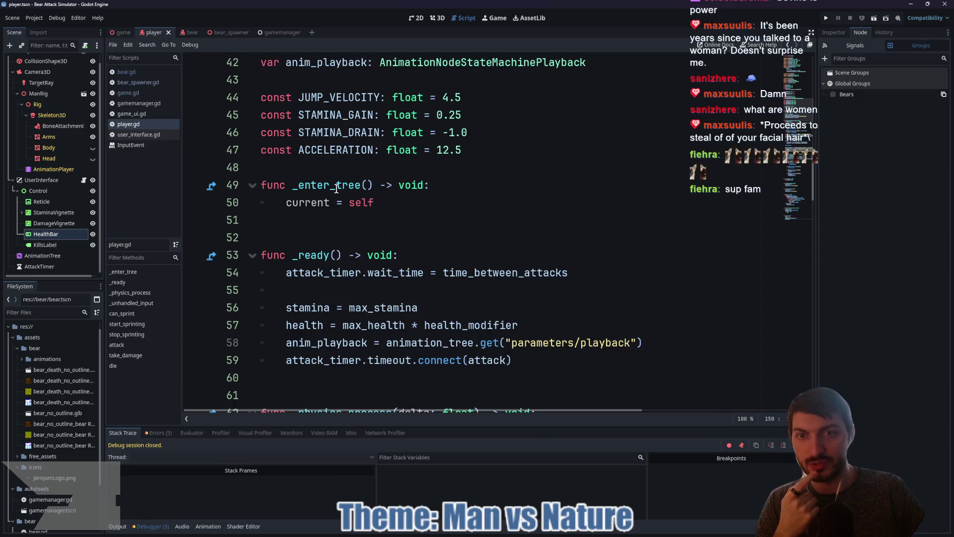
mouse_move(332, 189)
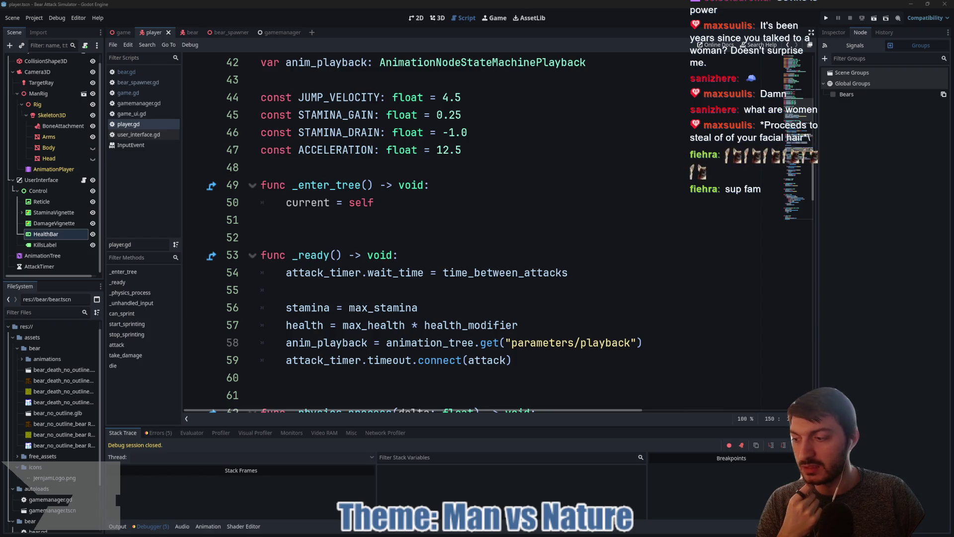
left_click(377, 230)
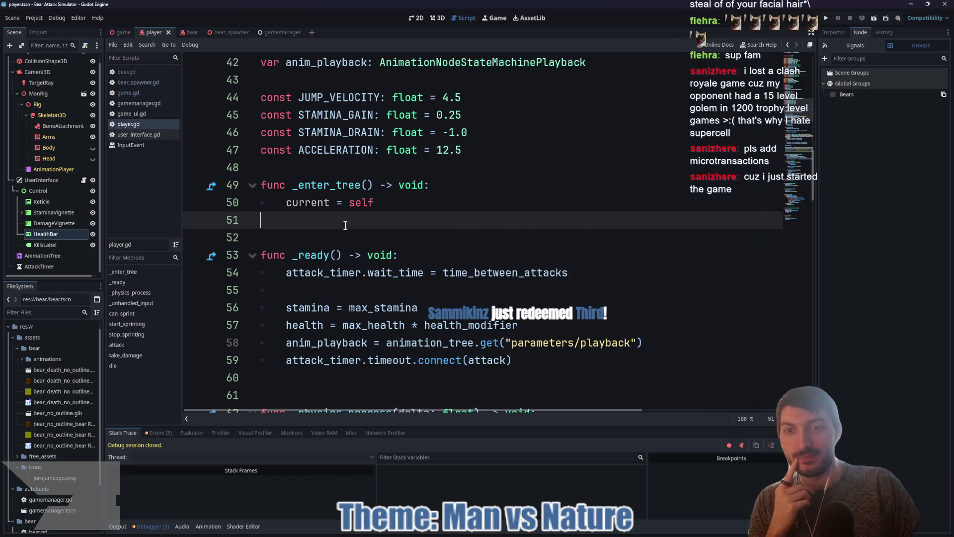
left_click(301, 164)
key("Return")
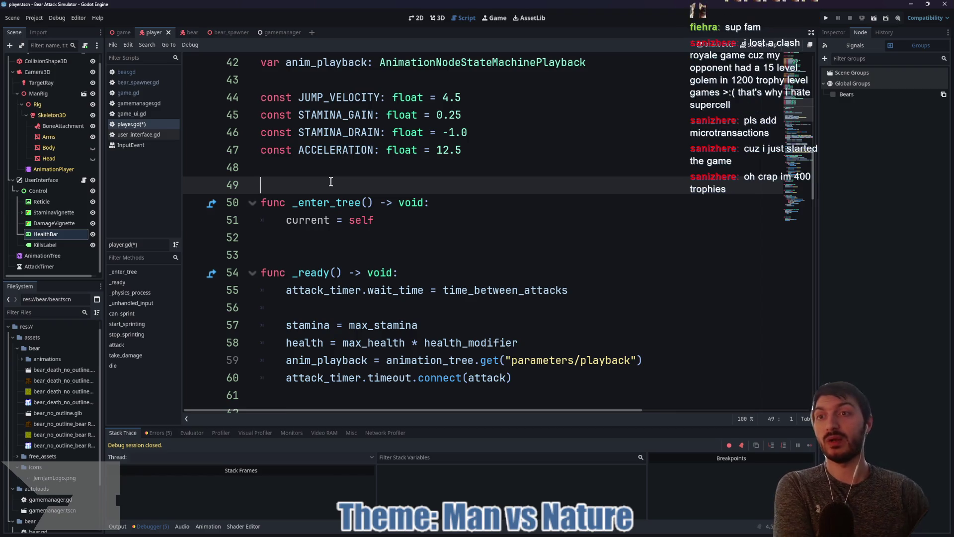
left_click(235, 31)
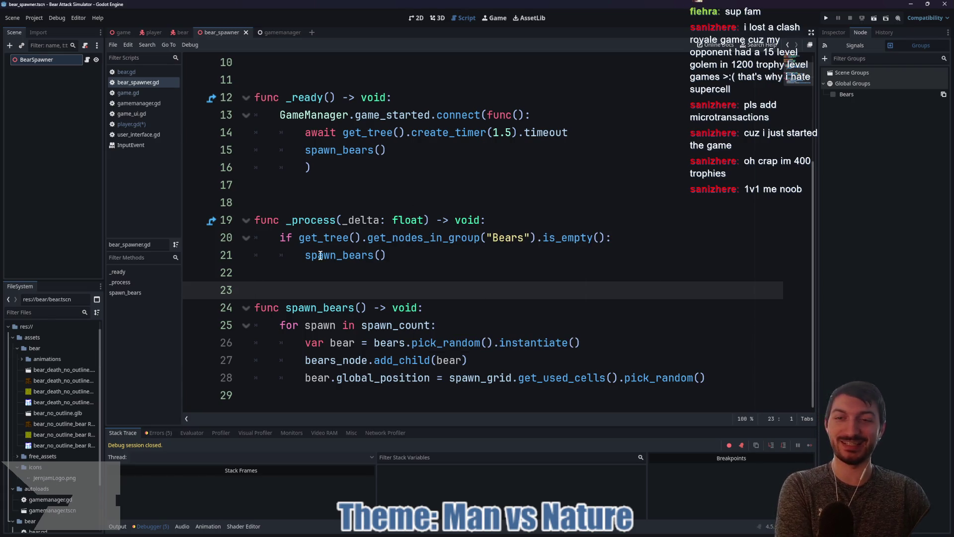
Change create_timer(1.5) to create_timer(3.0) on line 14 and save bear_spawner.gd.
scroll(320, 256, "up", 3)
left_click(326, 222)
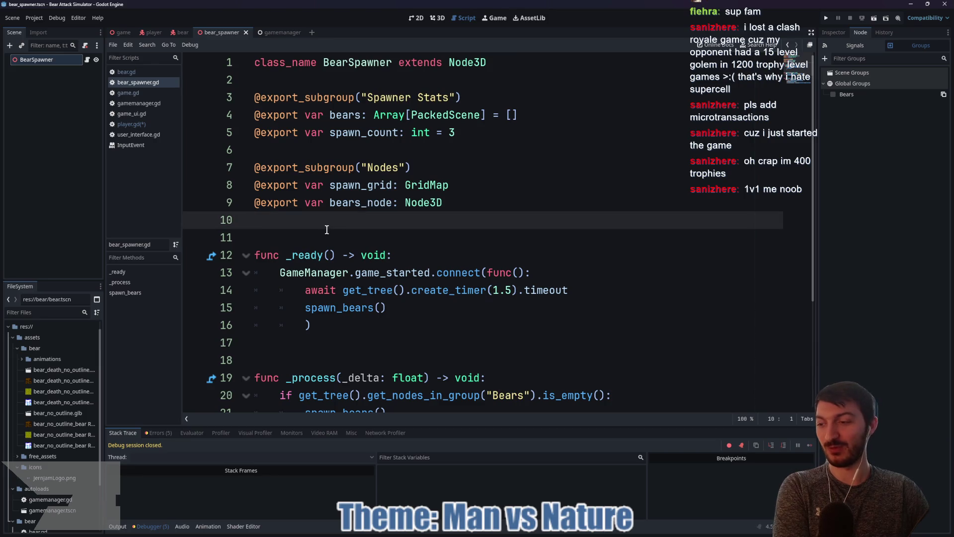
left_click(315, 233)
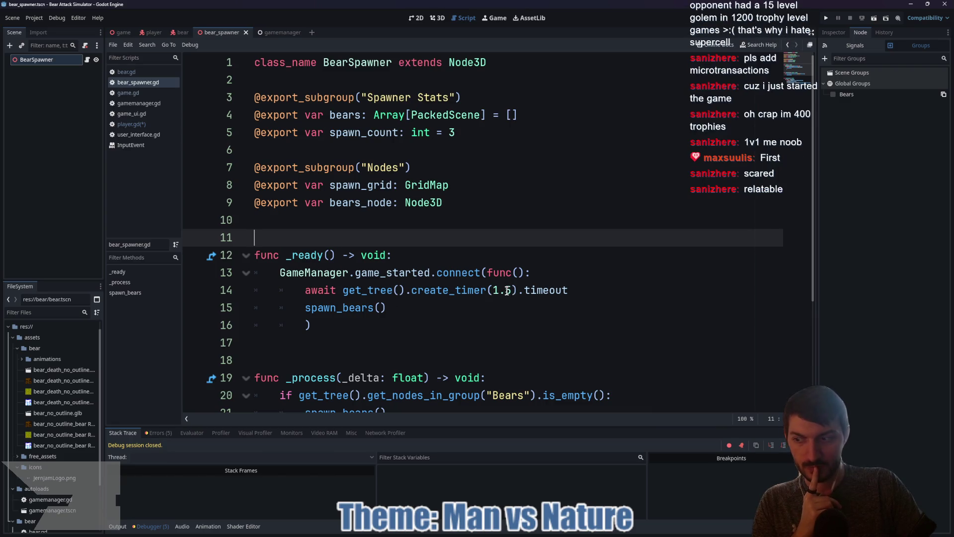
left_click(507, 290)
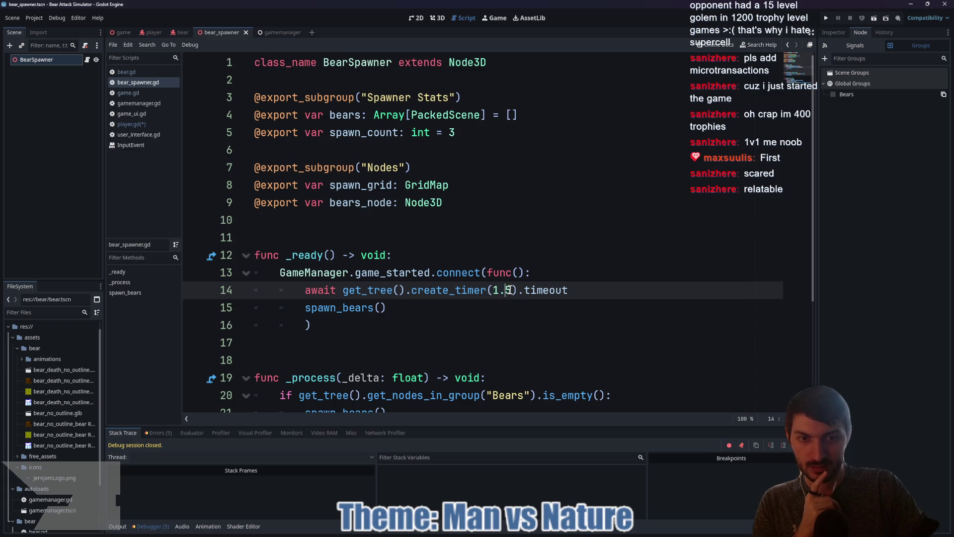
left_click_drag(508, 290, 492, 291)
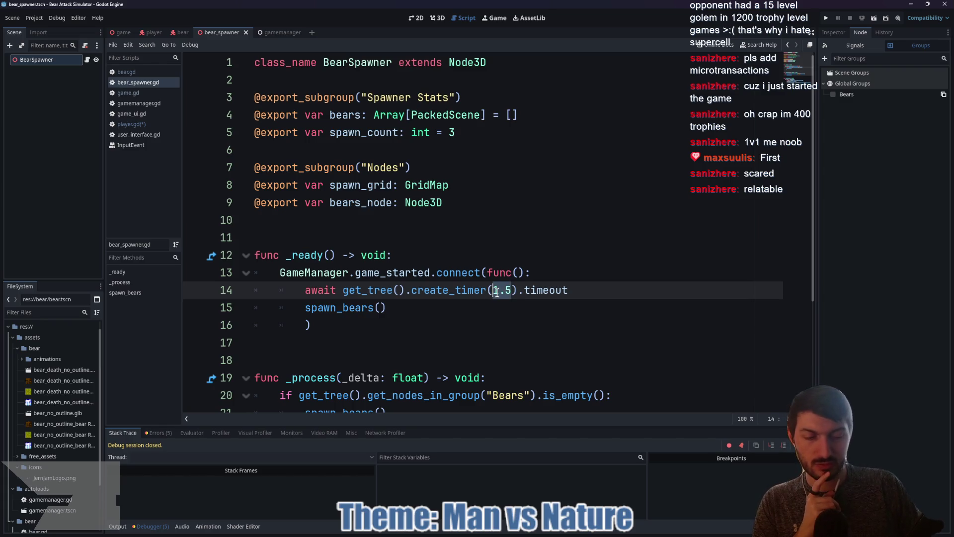
type("3.0")
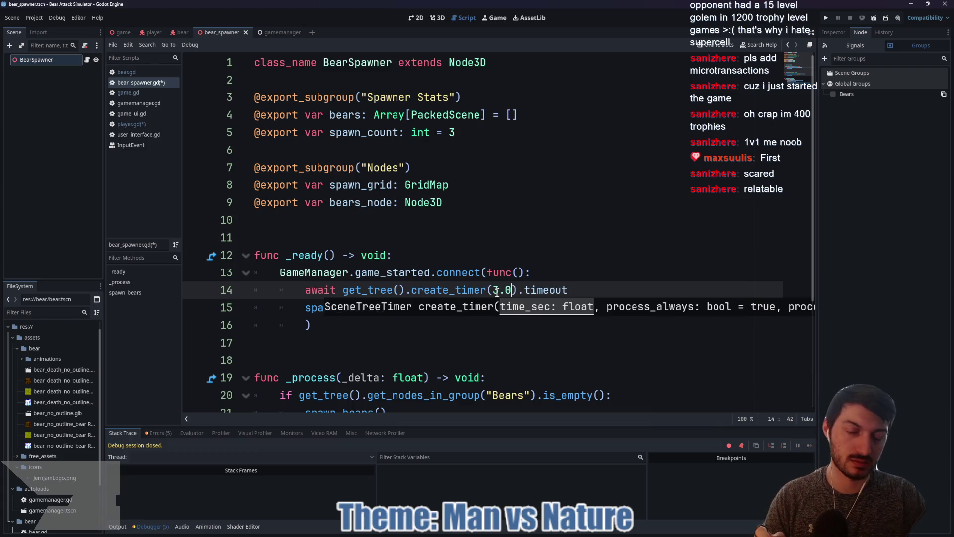
key("End")
key("ctrl+s")
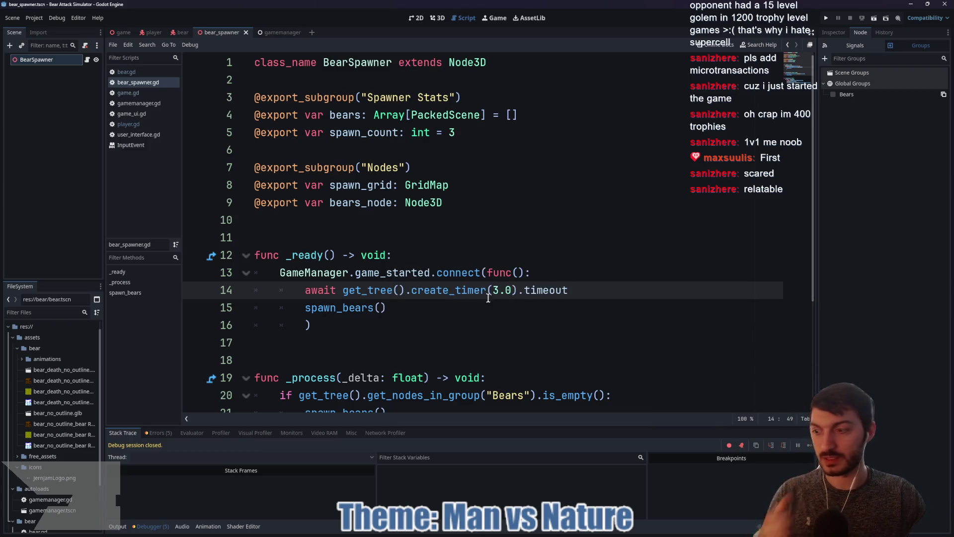
left_click(122, 32)
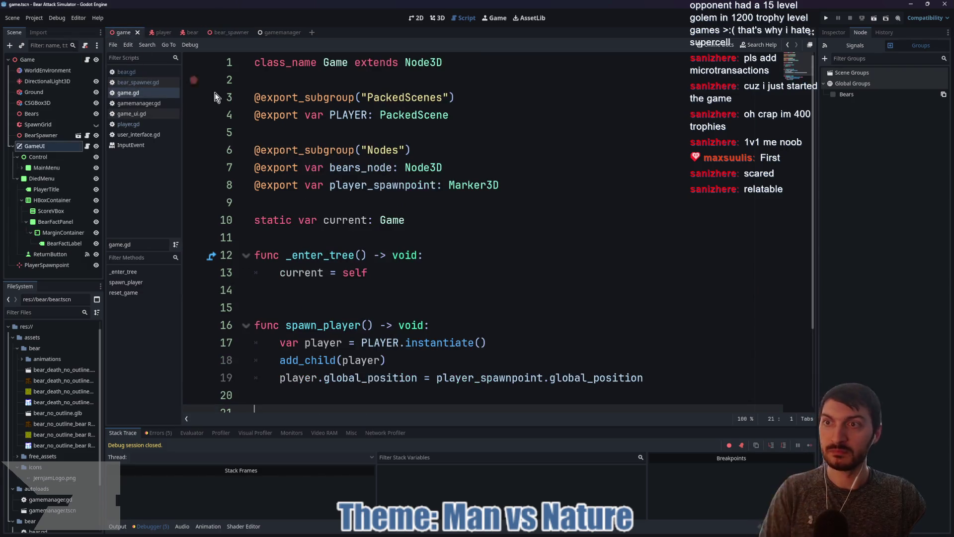
Delete 'await Player.current.ready' from bear.gd's _ready and rerun the game with F5.
key("F5")
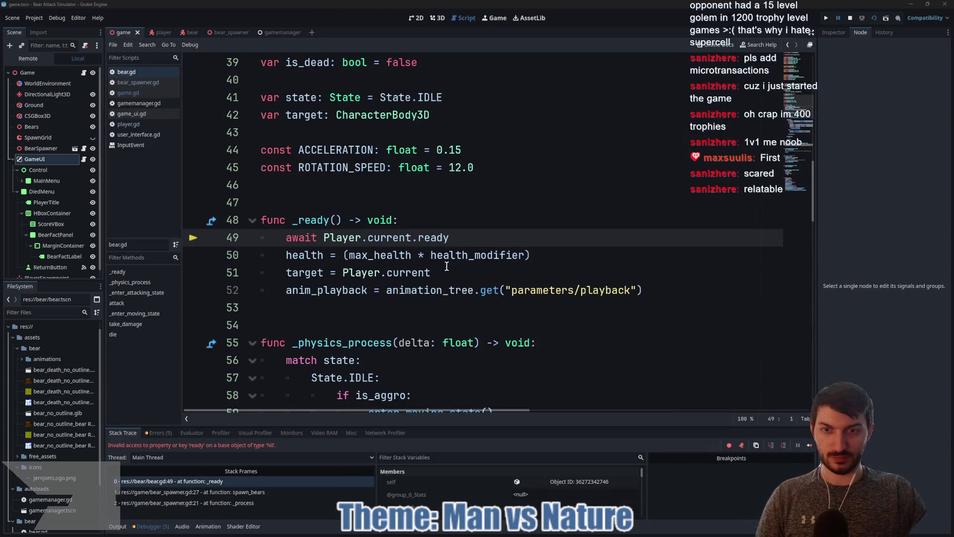
left_click_drag(469, 234, 258, 231)
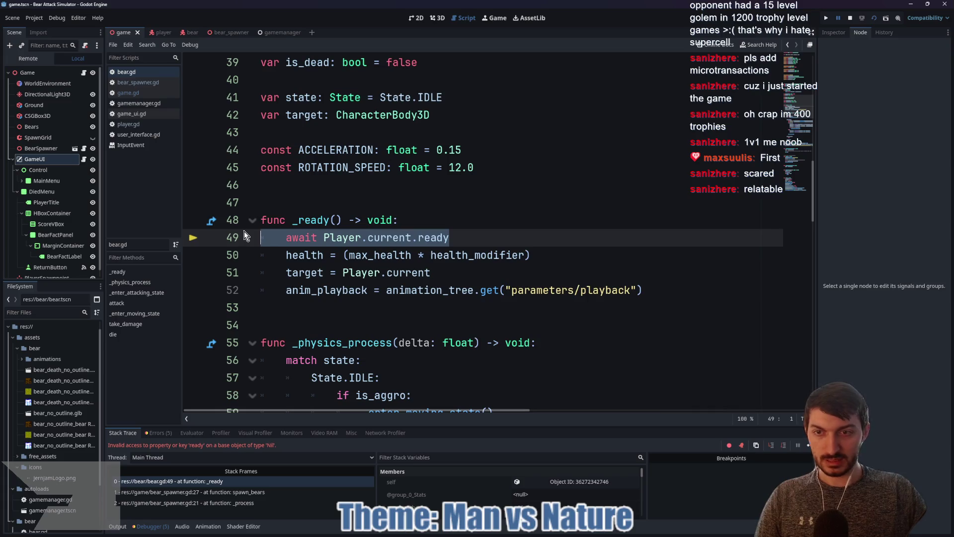
key("BackSpace")
key("BackSpace")
key("BackSpace")
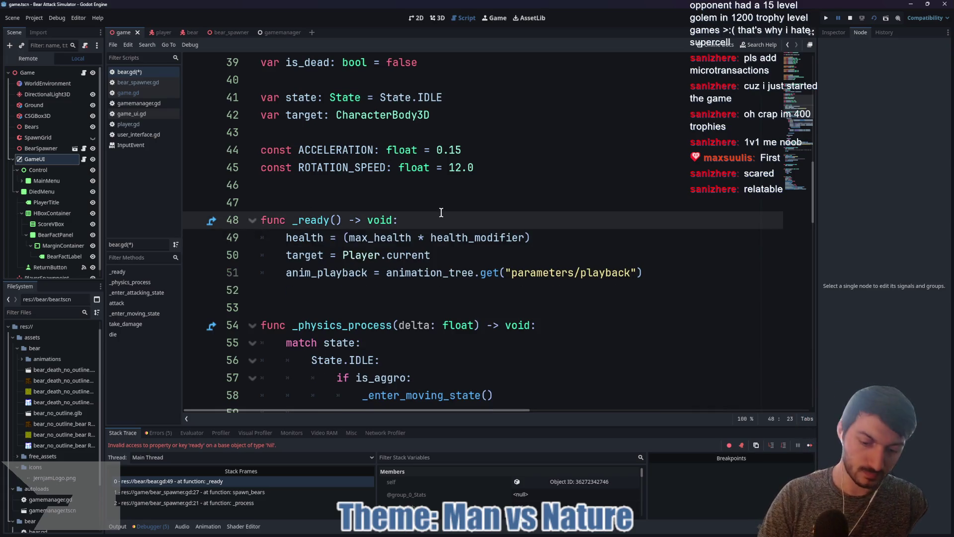
key("F5")
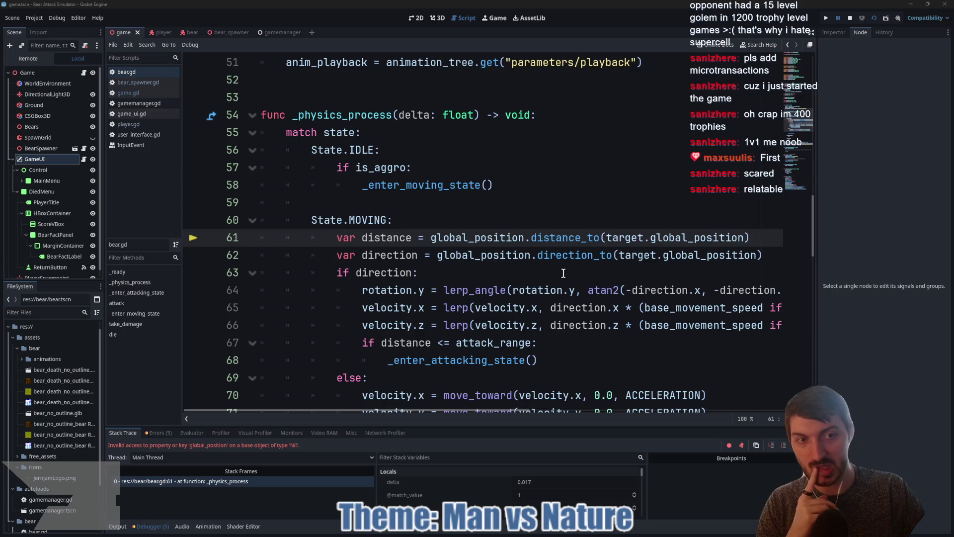
scroll(472, 268, "up", 5)
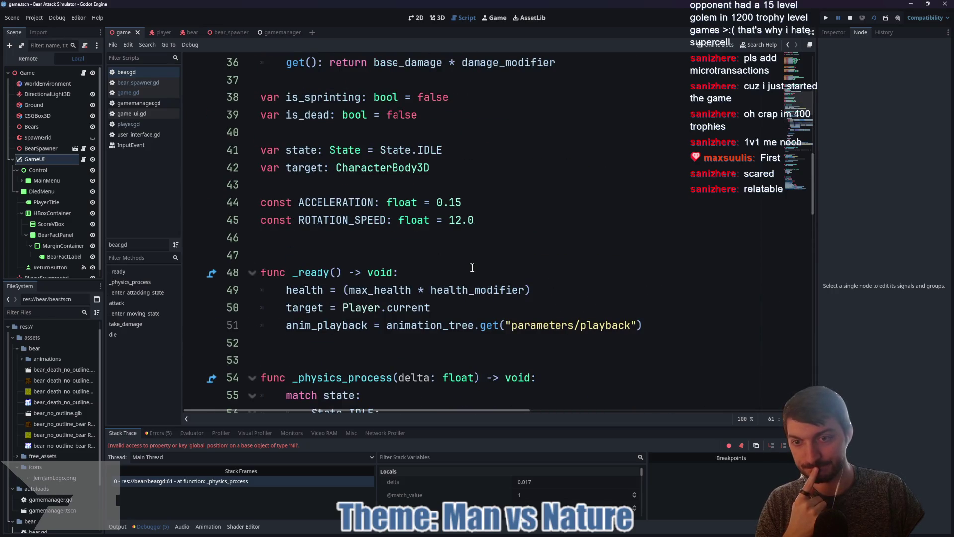
scroll(473, 268, "up", 2)
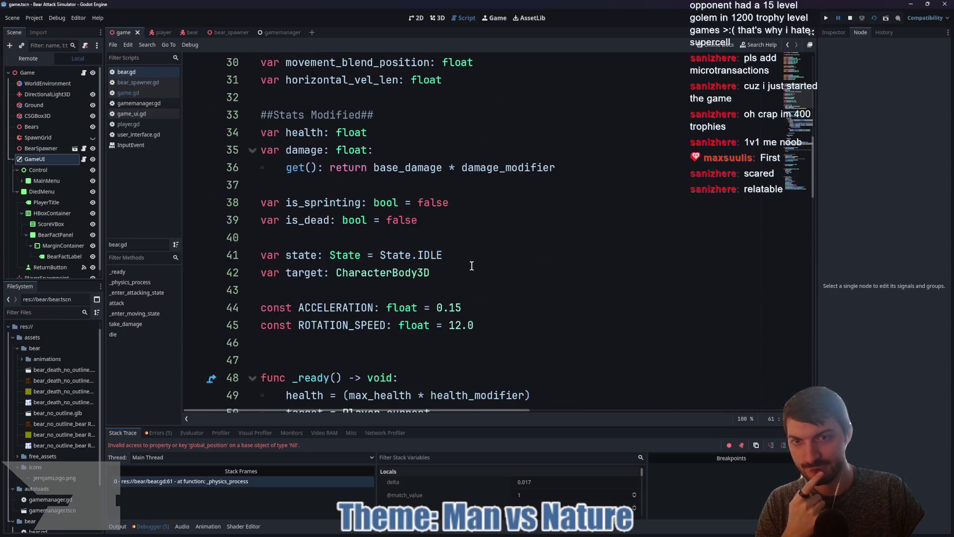
scroll(470, 263, "down", 3)
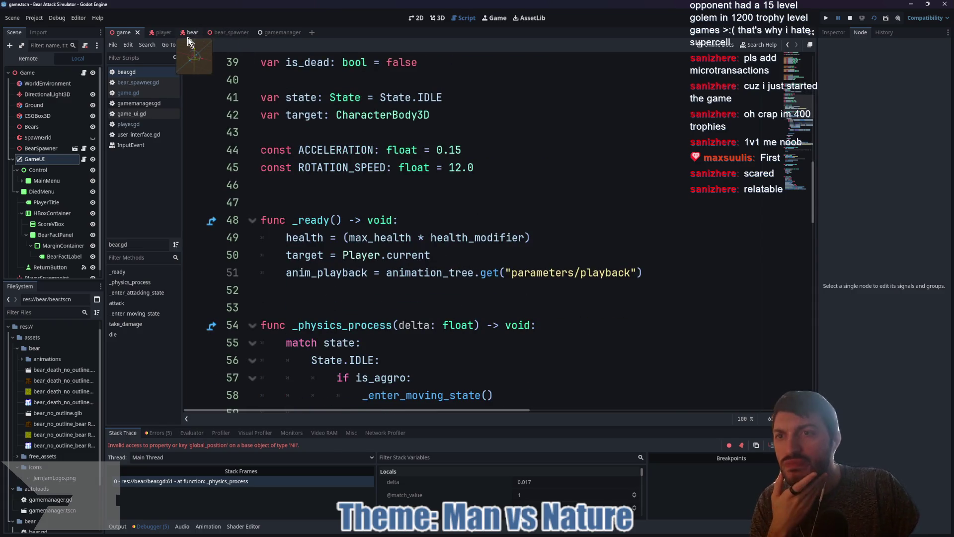
Search the whole project for game_started and open its emit() match in gamemanager.gd.
left_click(223, 33)
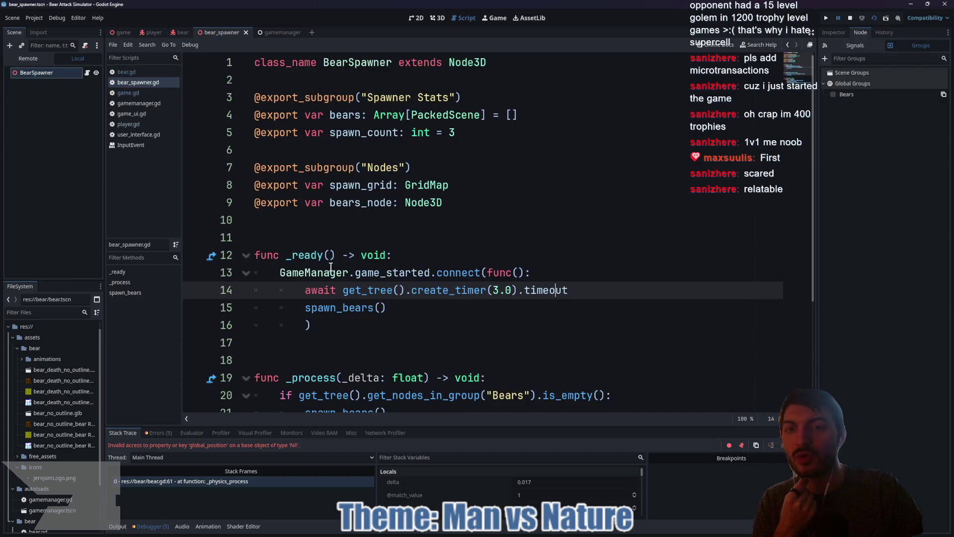
double_click(372, 273)
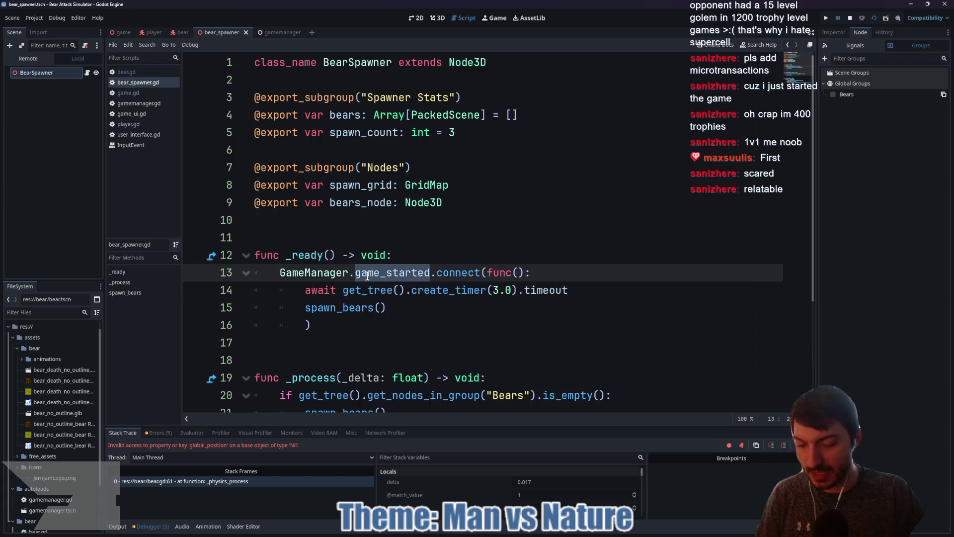
key("ctrl+shift+f")
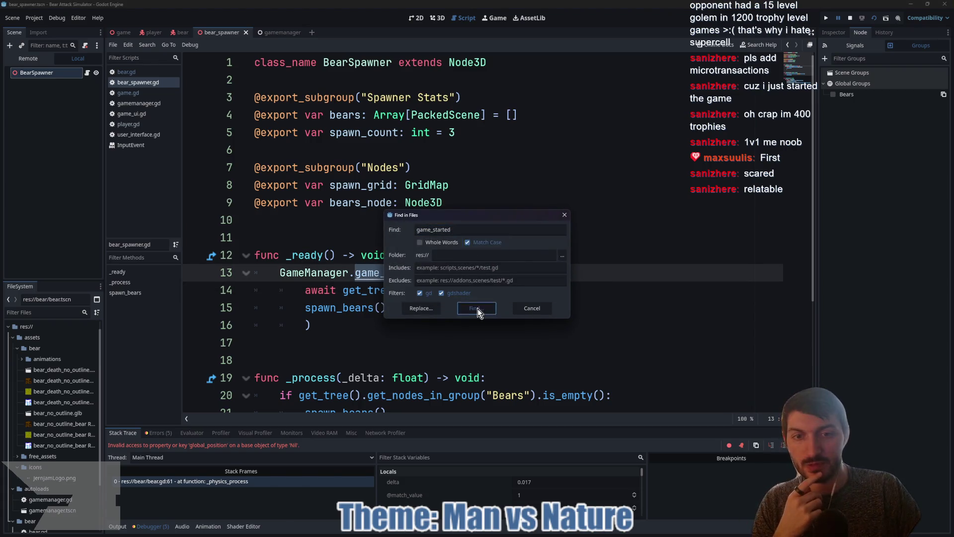
left_click(477, 308)
scroll(303, 468, "down", 1)
left_click(386, 470)
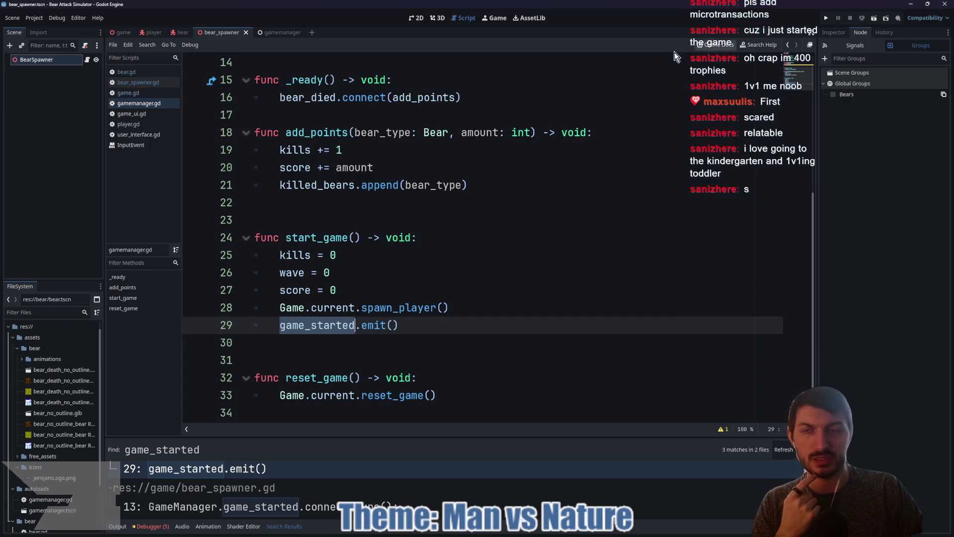
Scroll through the bear script to review its code.
left_click(180, 33)
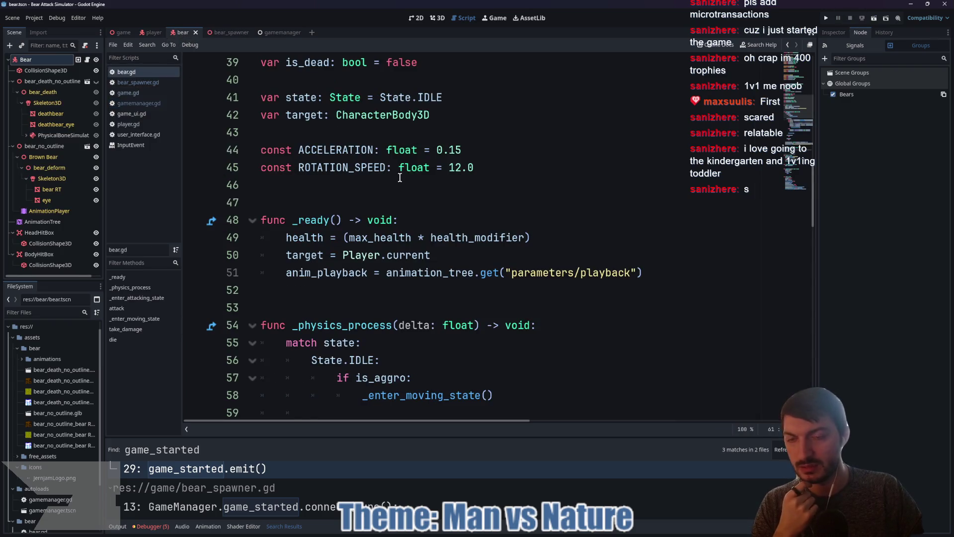
scroll(400, 178, "down", 1)
scroll(404, 187, "up", 3)
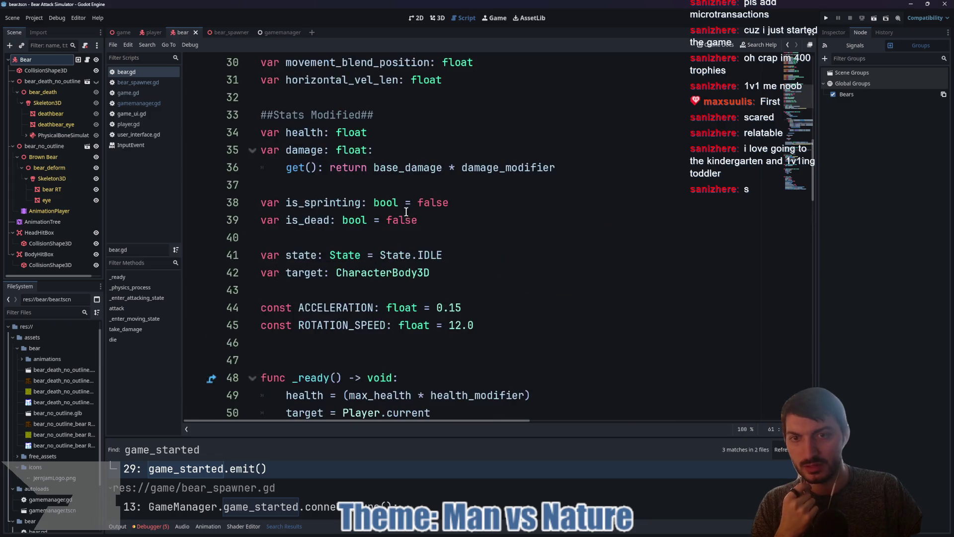
scroll(416, 254, "down", 5)
scroll(416, 256, "down", 1)
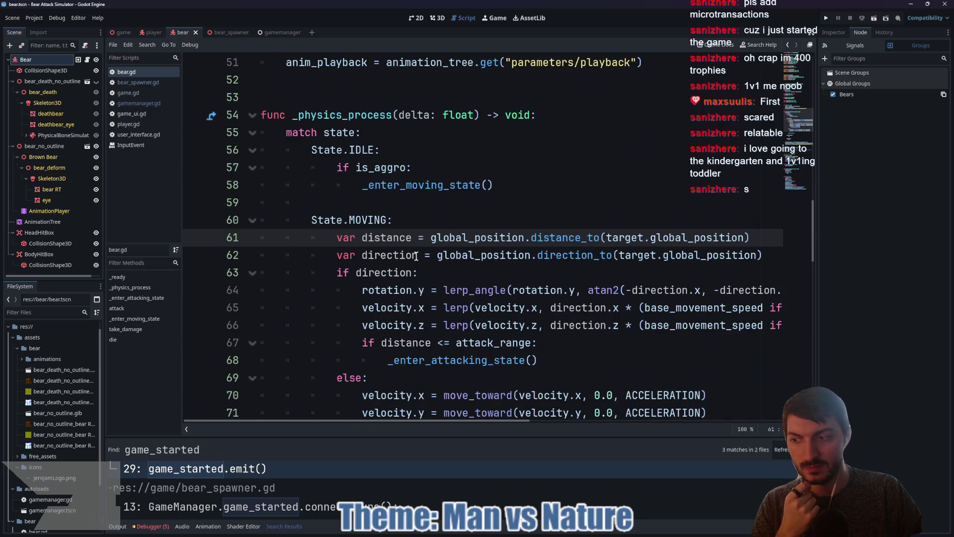
scroll(416, 256, "down", 4)
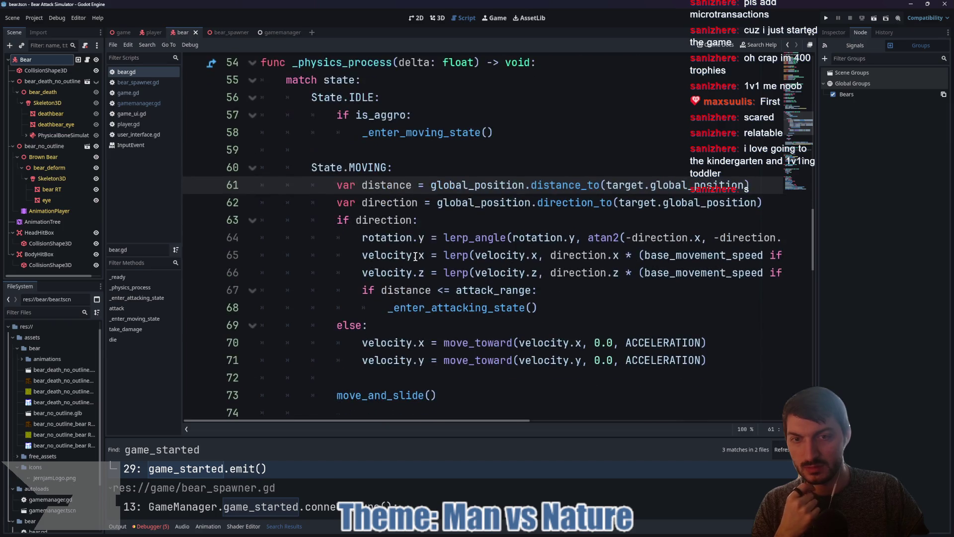
scroll(416, 255, "down", 2)
scroll(422, 263, "up", 15)
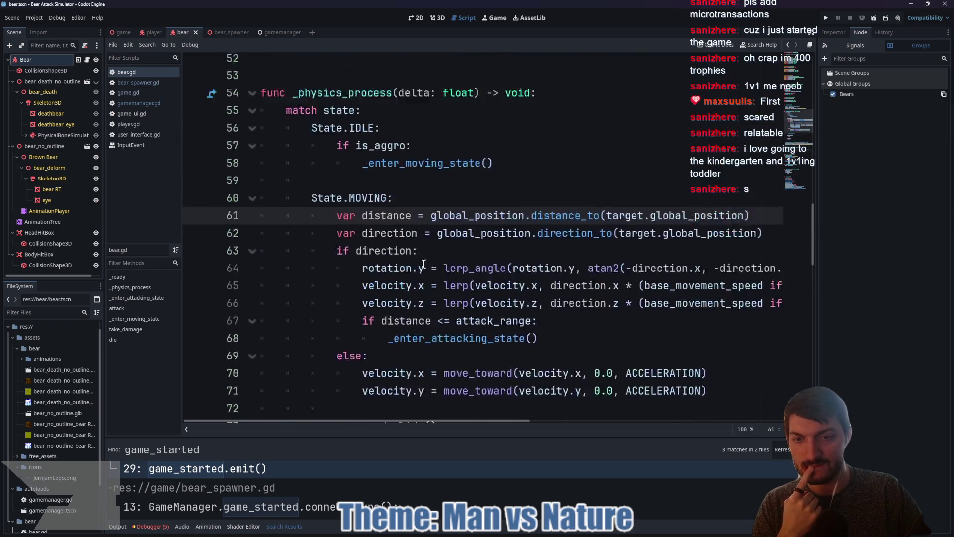
Remove the stray empty line 21 in bear_spawner.gd's _process and save the script.
left_click(222, 32)
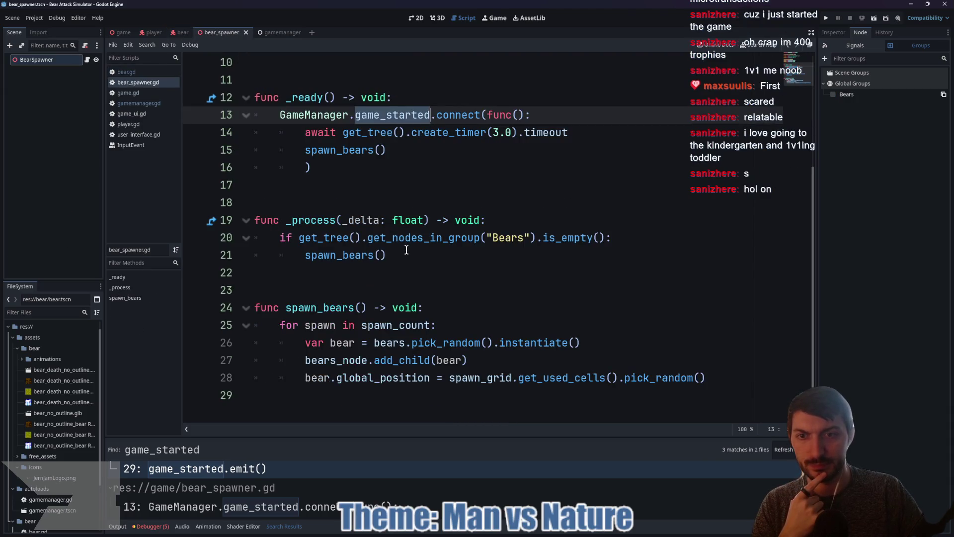
left_click(633, 237)
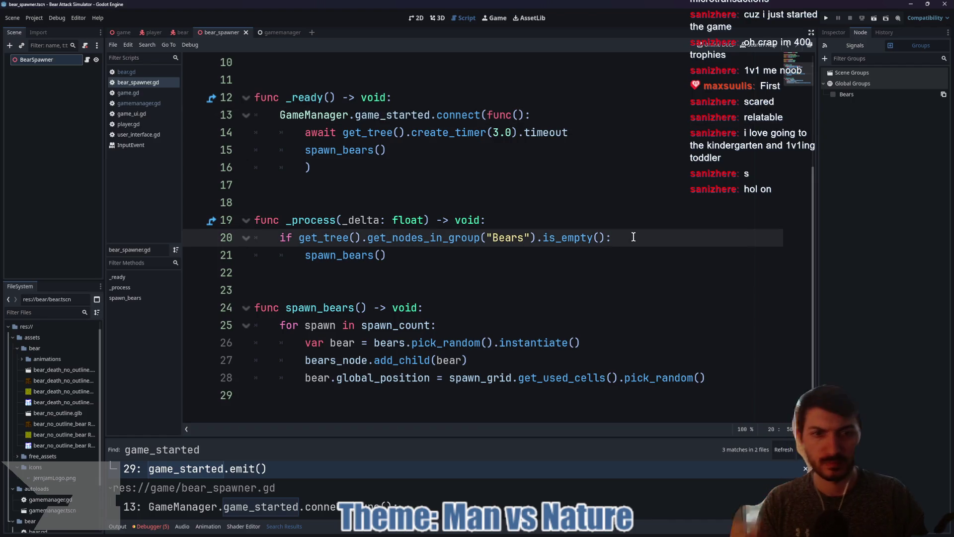
key("Return")
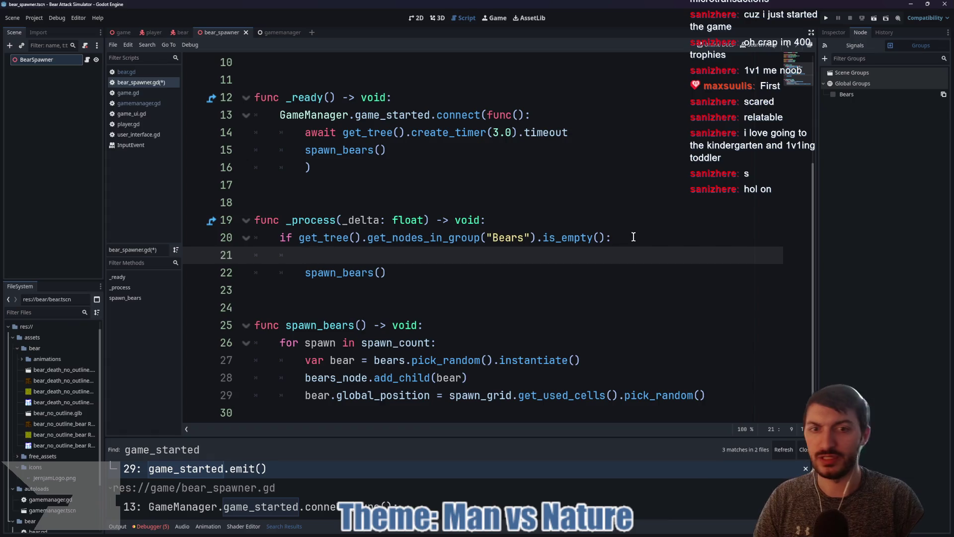
type("await")
key("BackSpace")
key("BackSpace")
key("BackSpace")
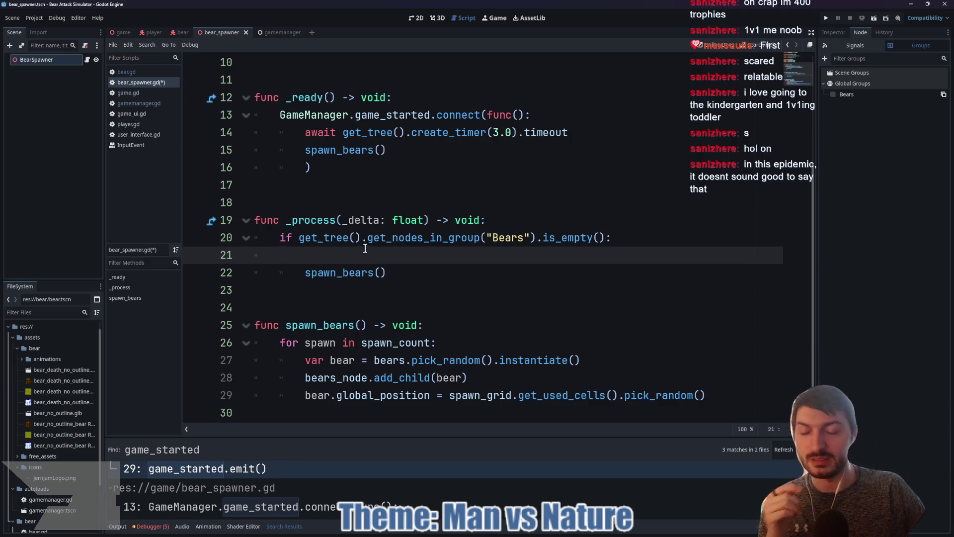
key("BackSpace")
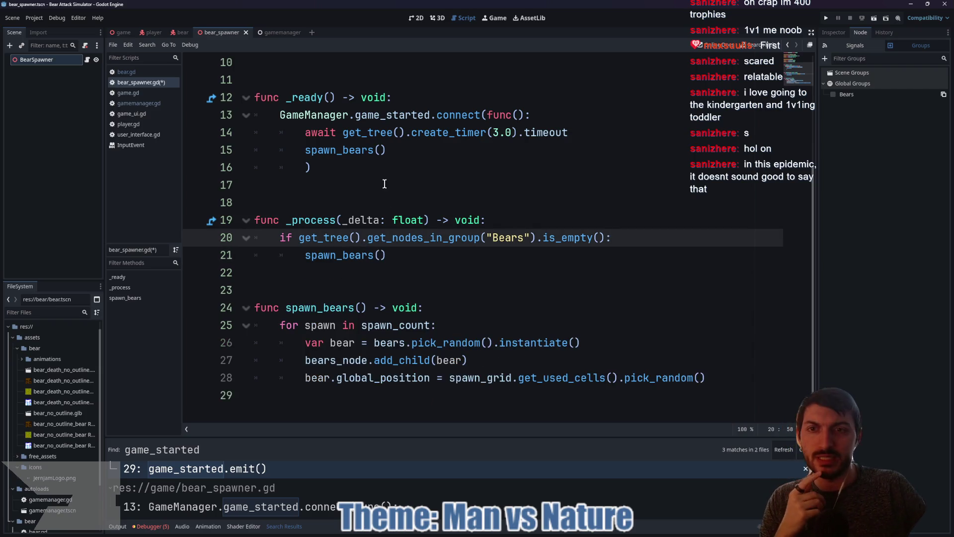
scroll(385, 184, "up", 1)
left_click(419, 200)
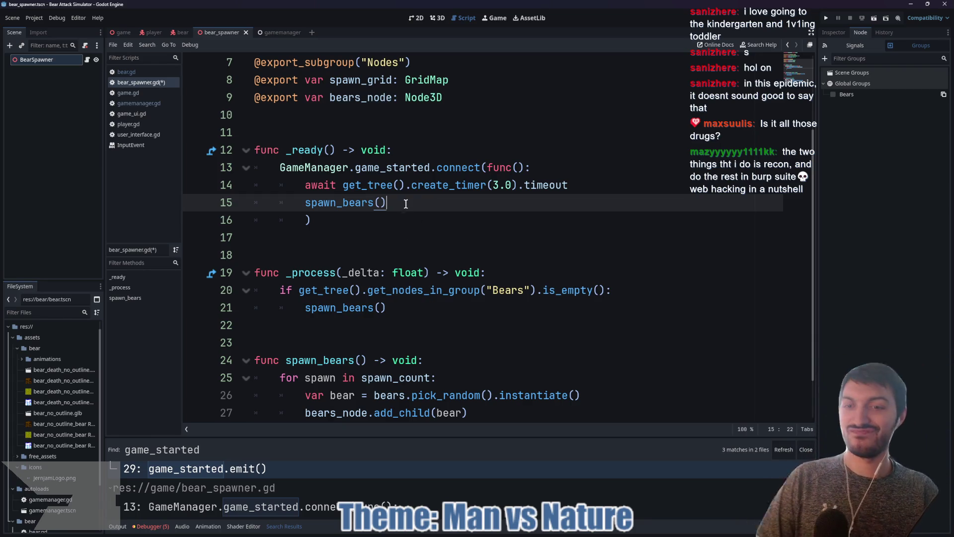
key("ctrl+s")
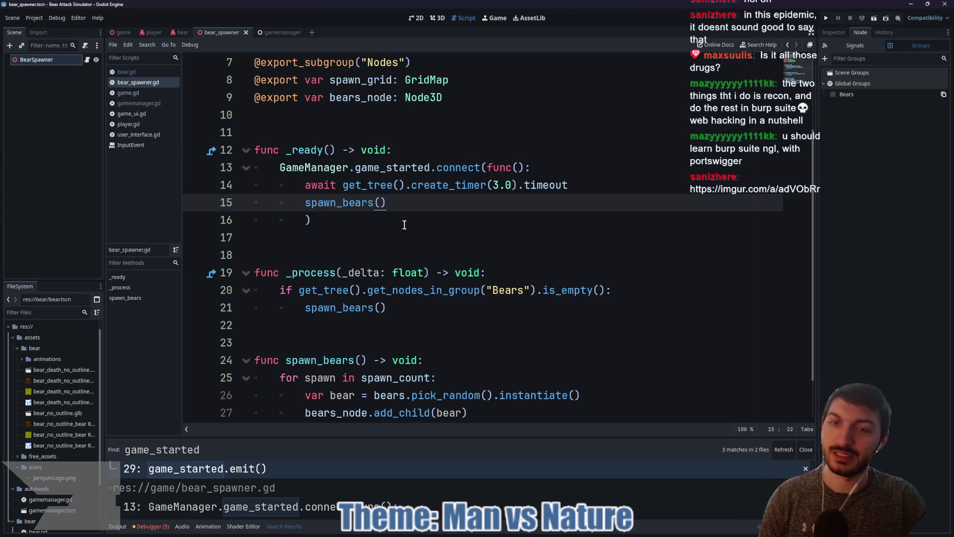
Inspect the game_started connect call in bear_spawner.gd, then return to bear.gd.
left_click(402, 224)
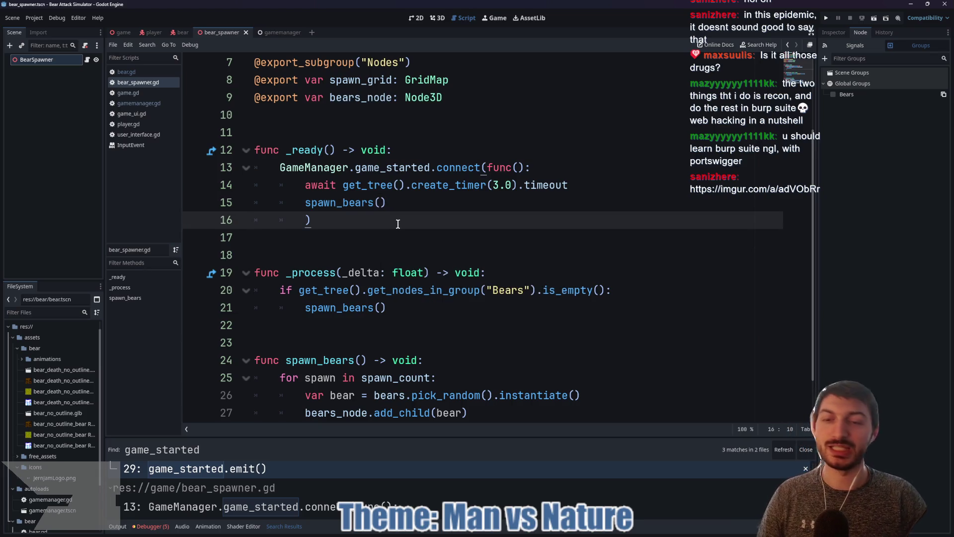
left_click(342, 244)
left_click(343, 256)
left_click(311, 325)
left_click(314, 340)
left_click(312, 331)
left_click(321, 242)
left_click(298, 253)
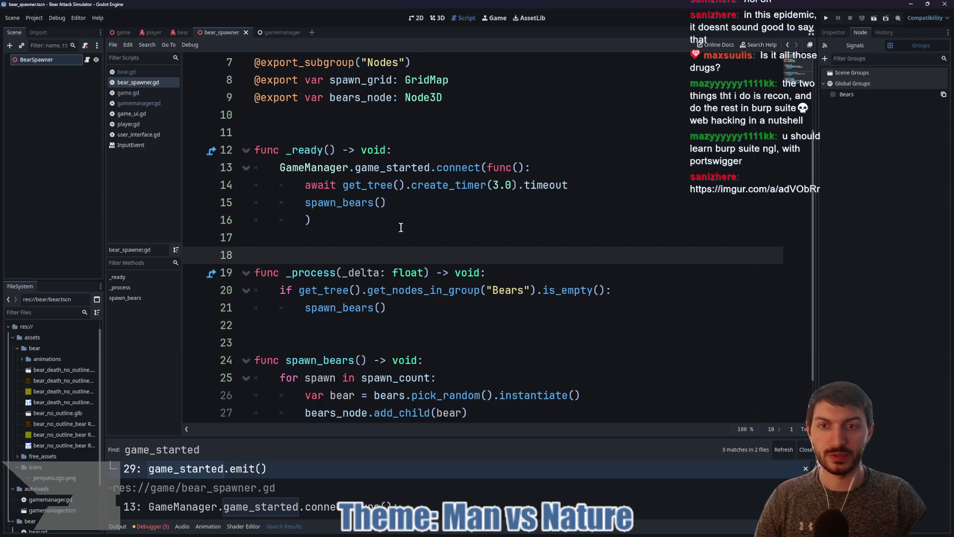
scroll(401, 227, "up", 2)
left_click(180, 33)
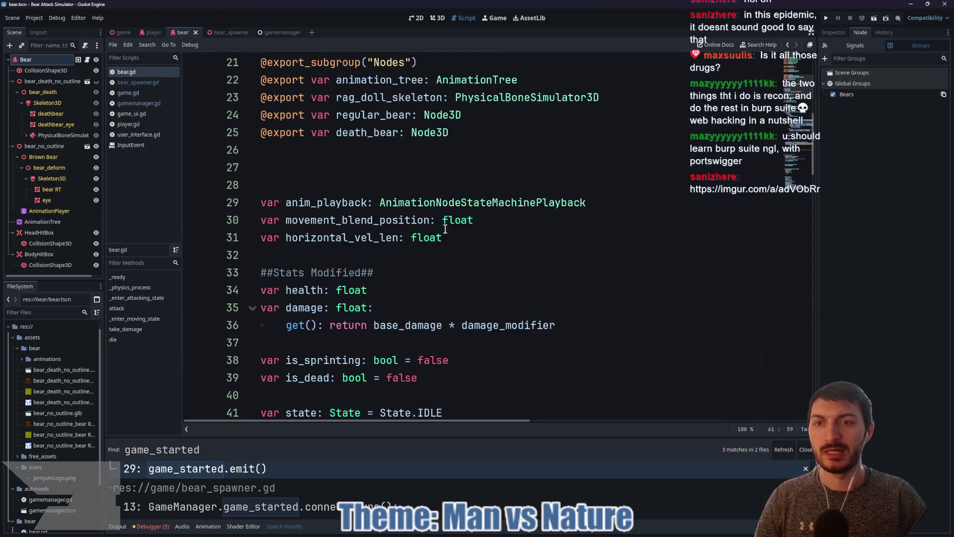
Insert 'await is_instance_valid(Player.current)' as _ready's first line, replacing a get_tree().get_node attempt.
scroll(443, 227, "down", 6)
left_click(439, 225)
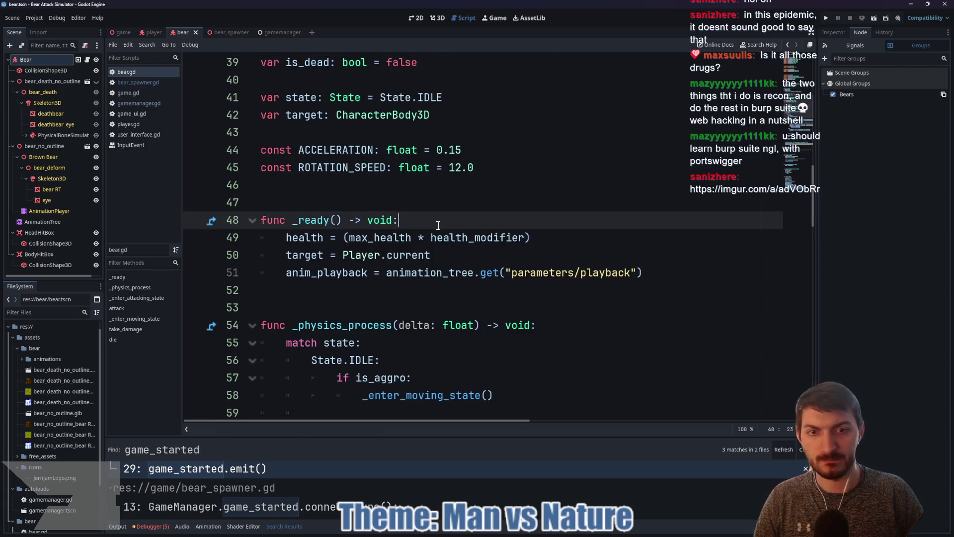
key("Return")
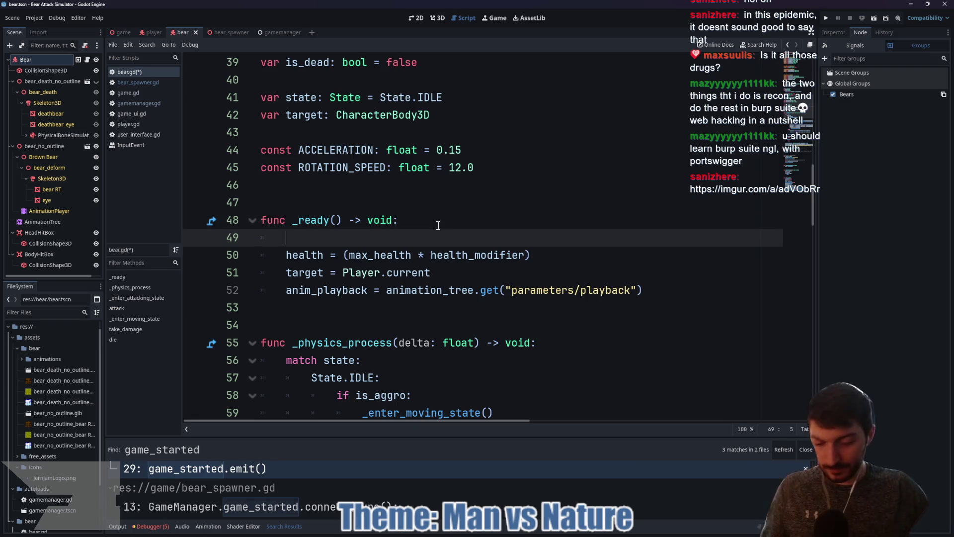
type("get_tree().")
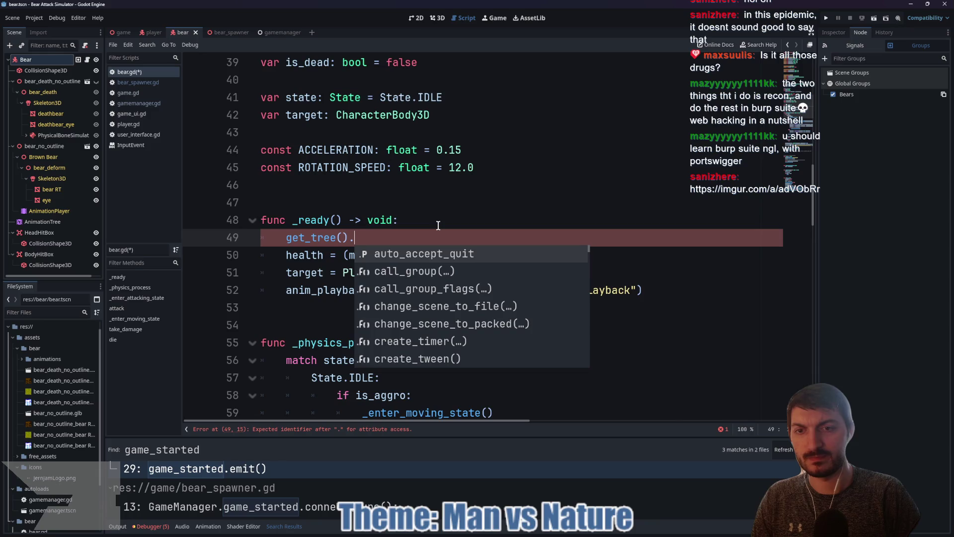
type("get_")
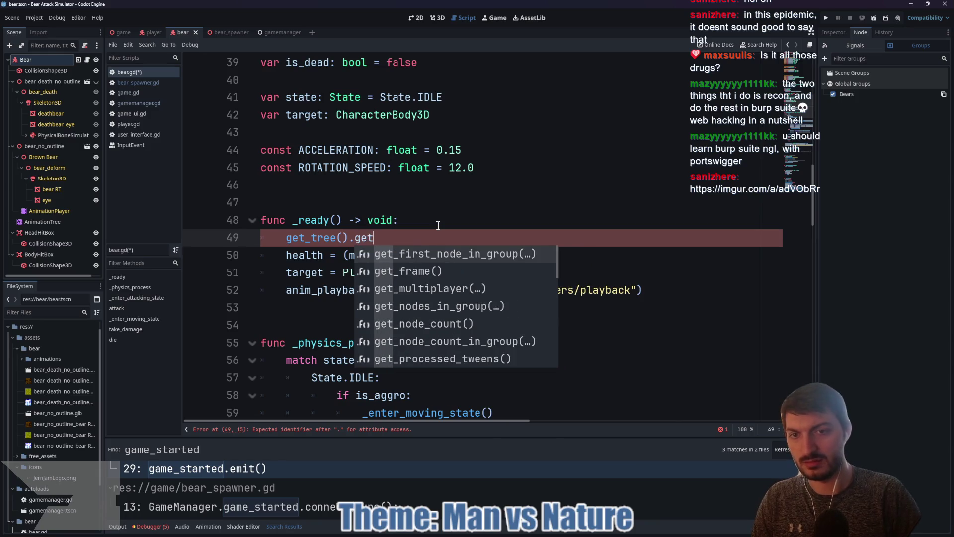
type("node")
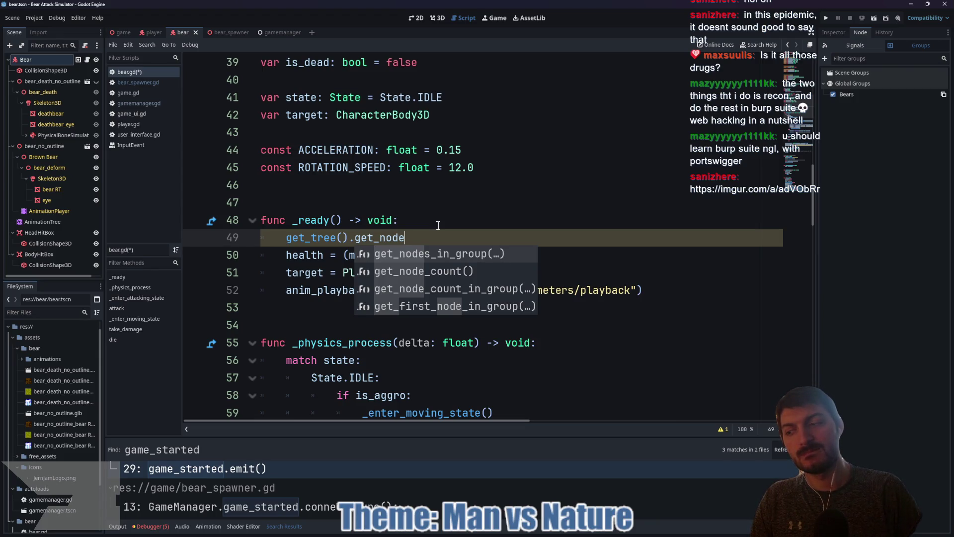
left_click_drag(432, 238, 283, 237)
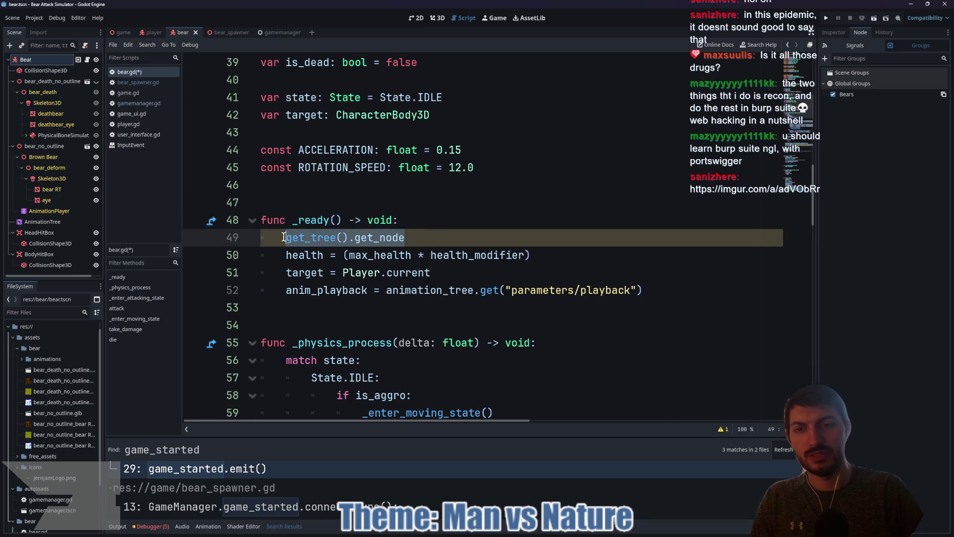
key("BackSpace")
type("await ")
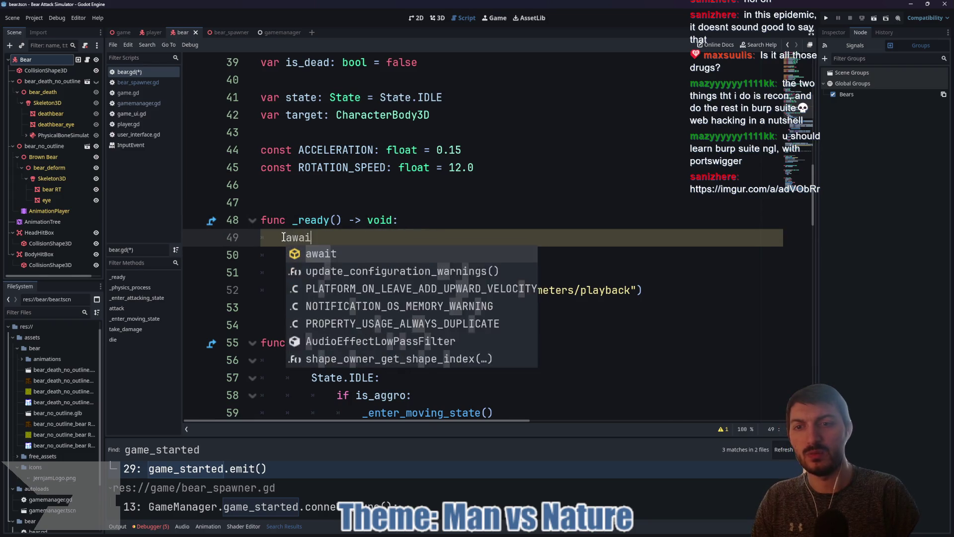
type("instance_val")
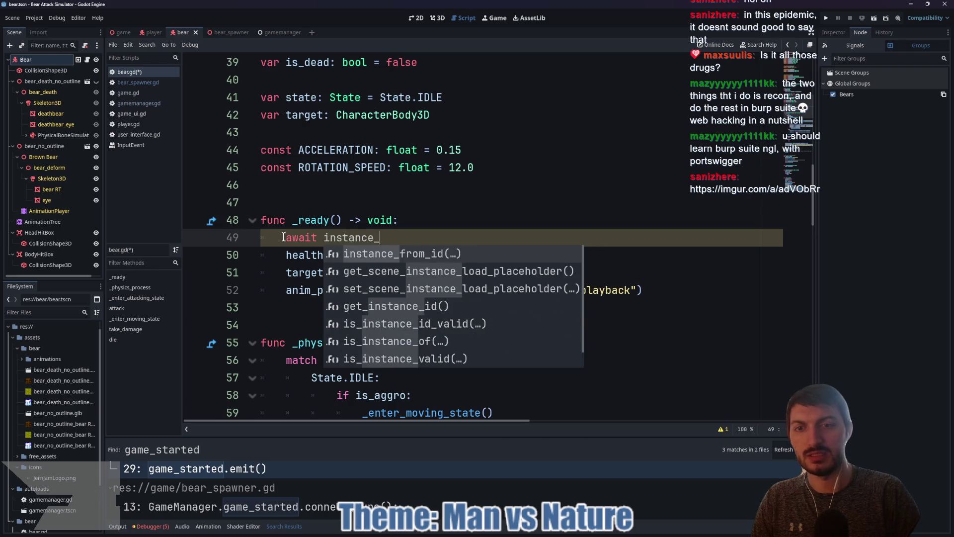
type("is_")
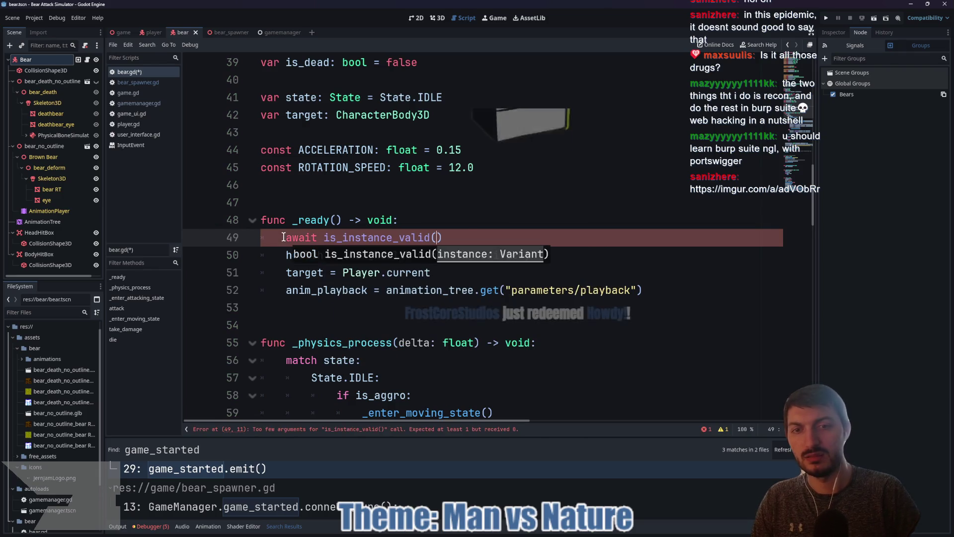
type("Player")
key("Escape")
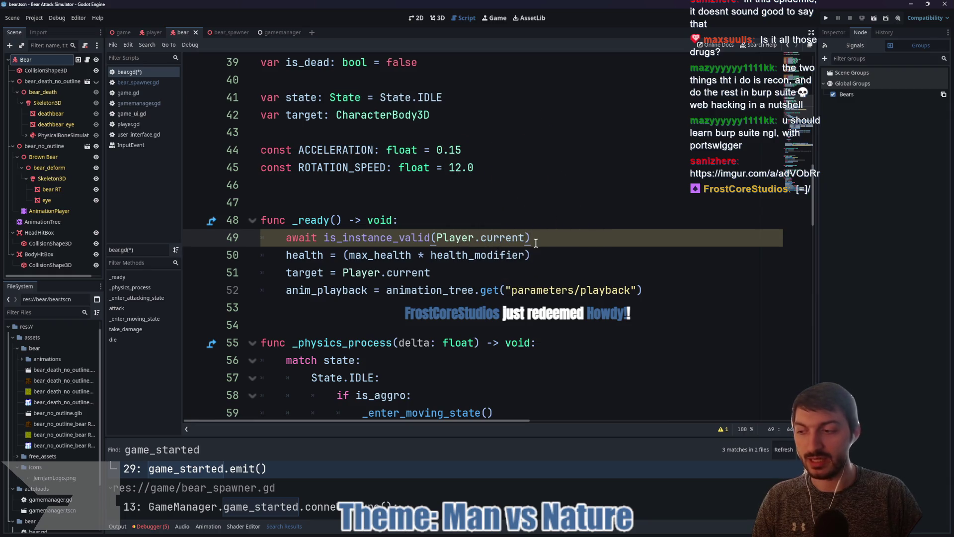
Run the game, add 'target = Player.current' under State.MOVING, save, and rerun.
left_click(124, 30)
key("F5")
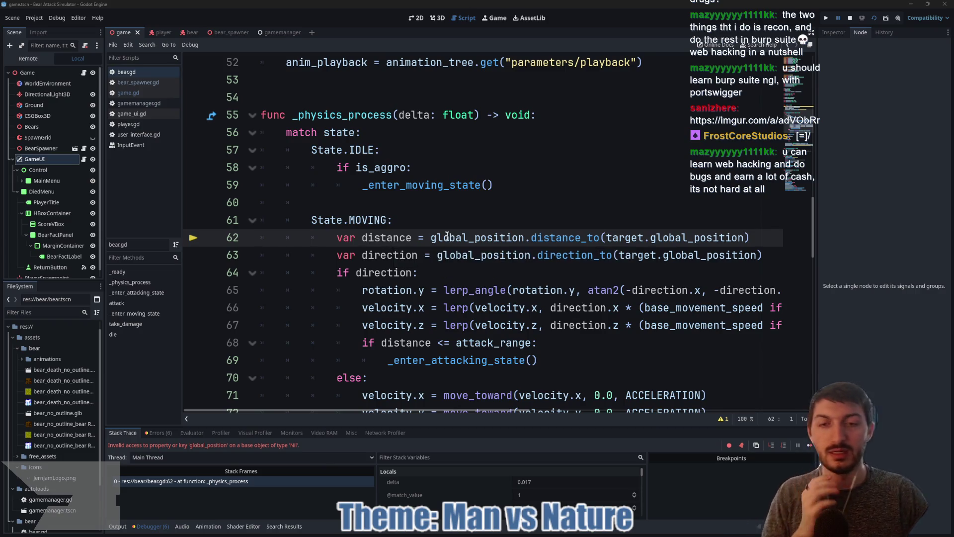
left_click(423, 223)
key("Return")
type("at")
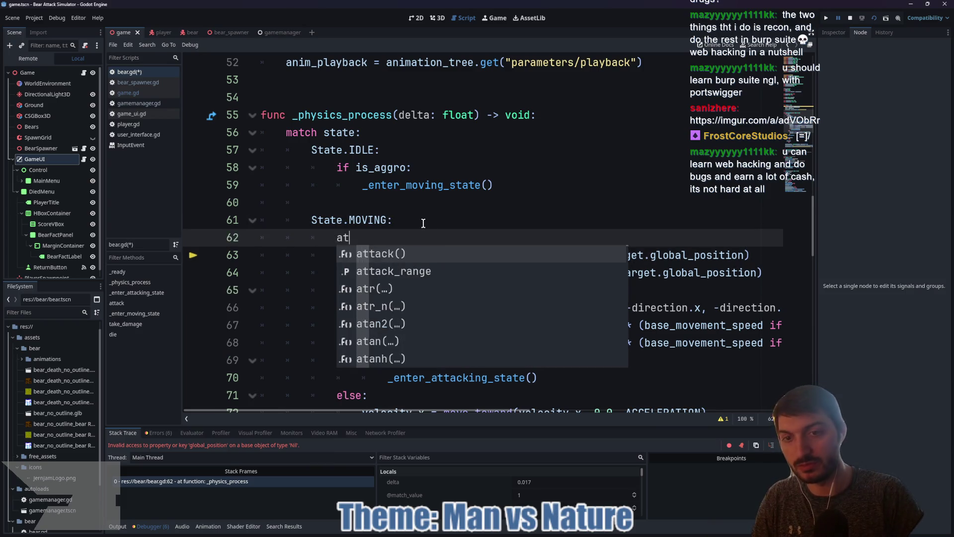
key("BackSpace")
key("BackSpace")
type("target = ")
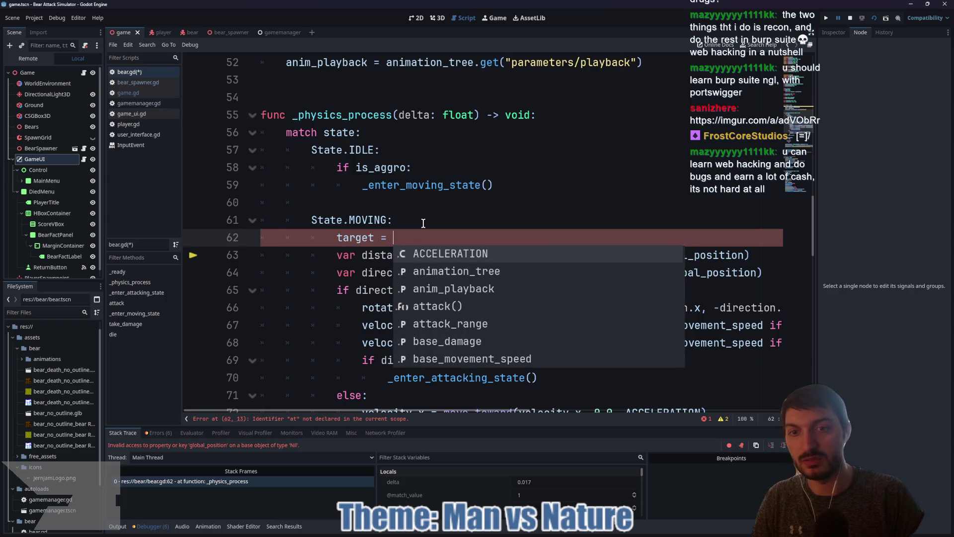
type("Player.cur")
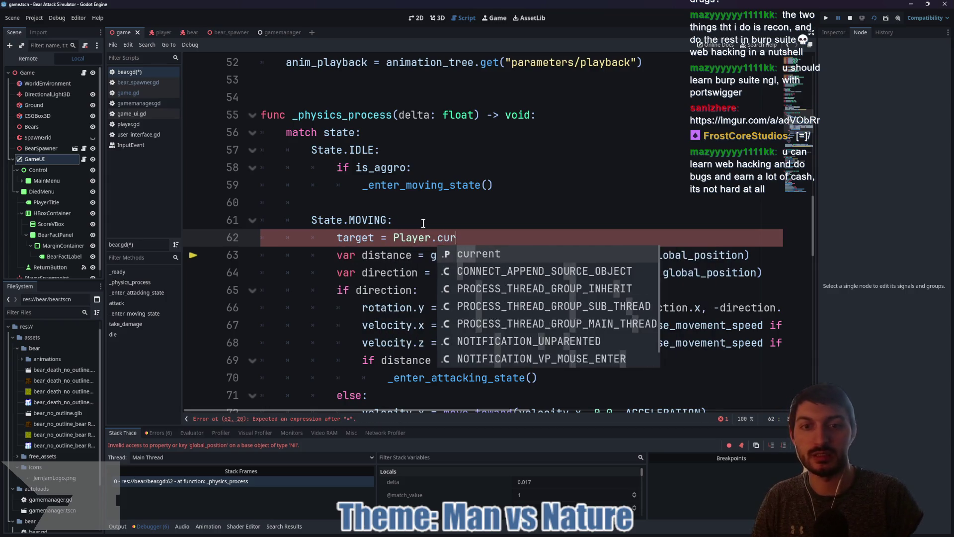
key("Return")
key("ctrl+s")
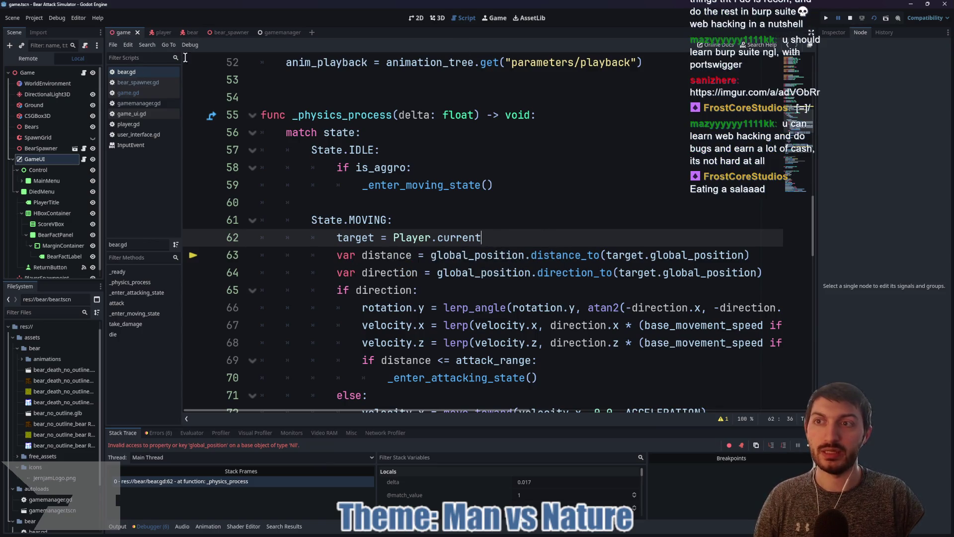
key("F5")
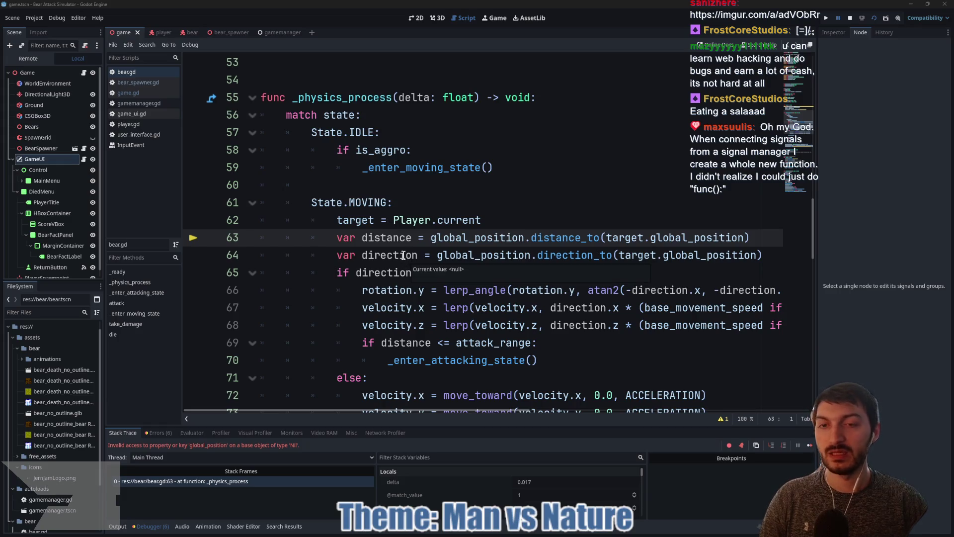
Remove the 'target = Player.current' line and its empty line, then save bear.gd.
left_click_drag(496, 222, 262, 217)
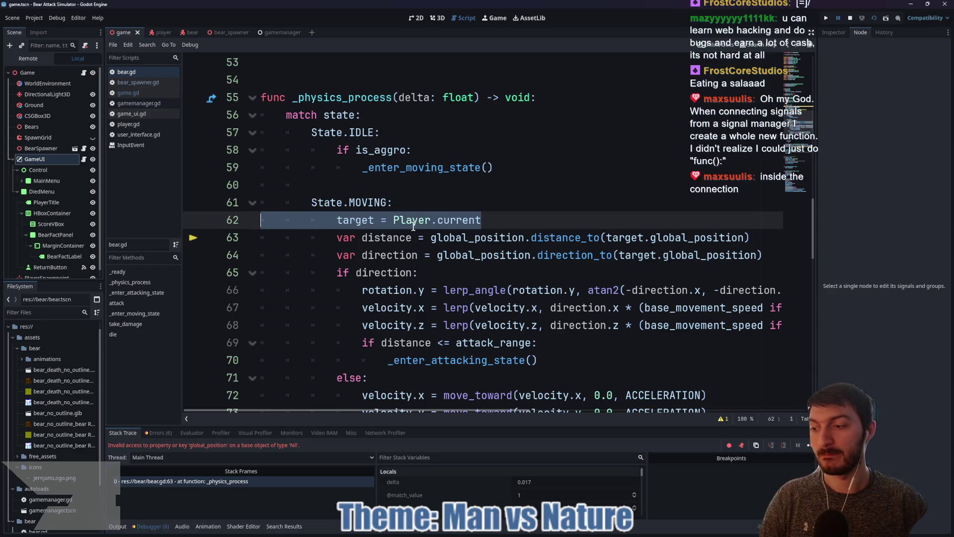
mouse_move(413, 226)
key("BackSpace")
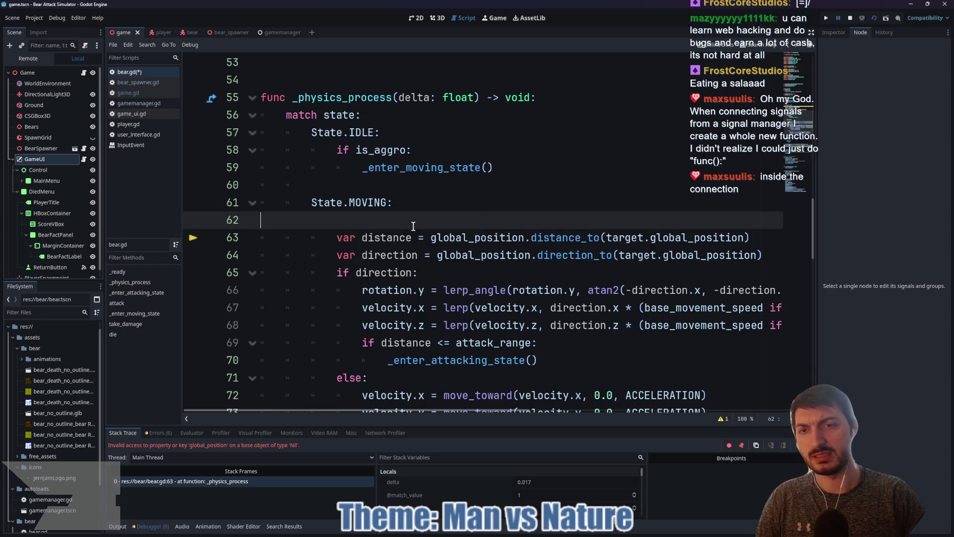
key("BackSpace")
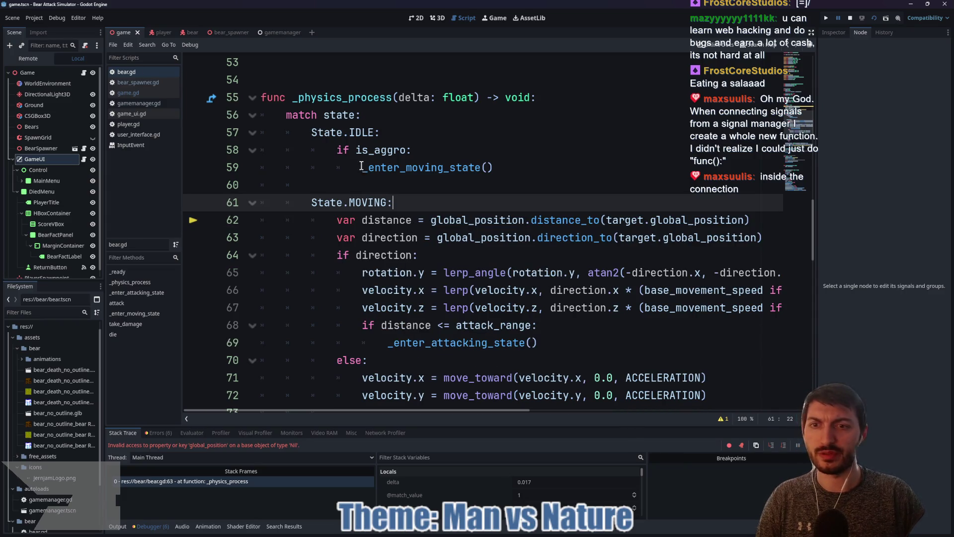
left_click_drag(411, 203, 315, 203)
left_click(401, 202)
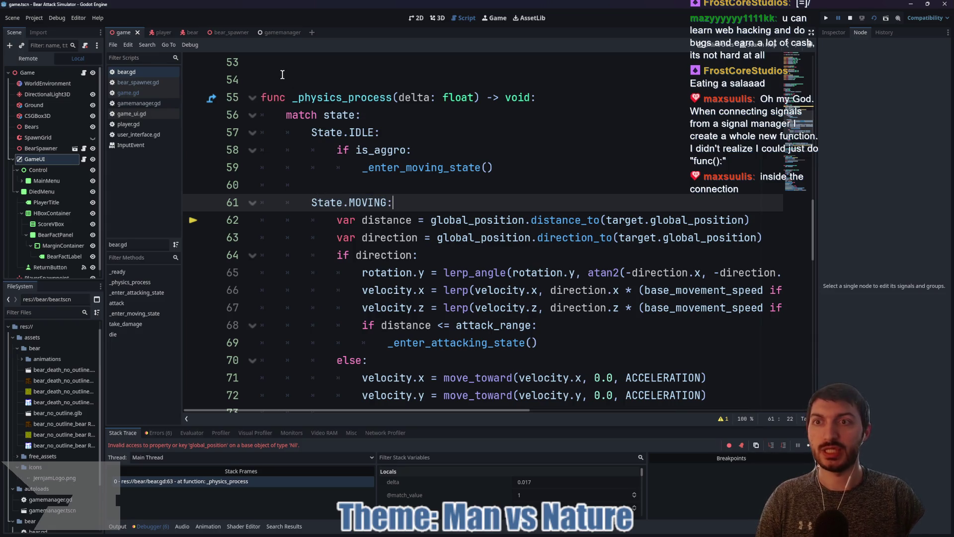
key("ctrl+s")
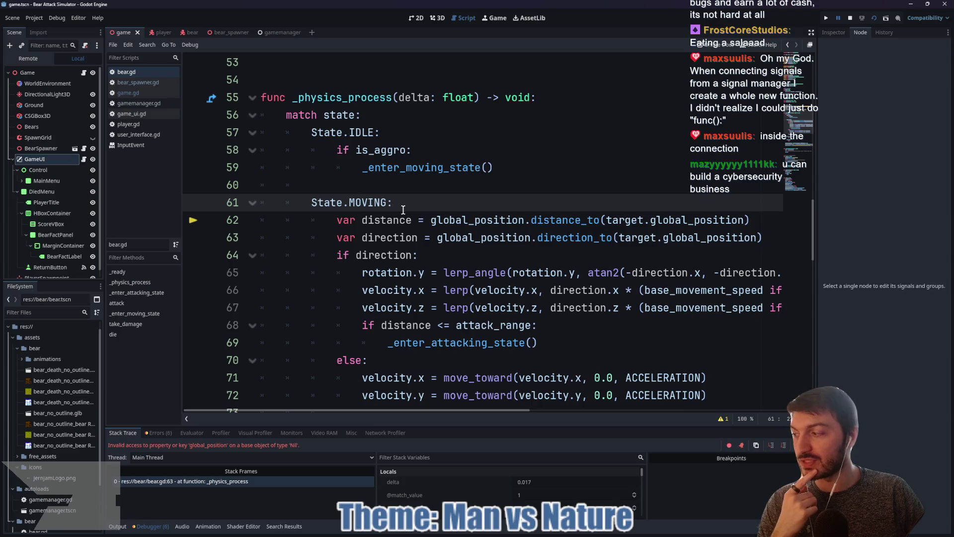
Delete 'await get_tree().create_timer(3.0).timeout' from bear_spawner.gd, save, and stop the game.
left_click(225, 33)
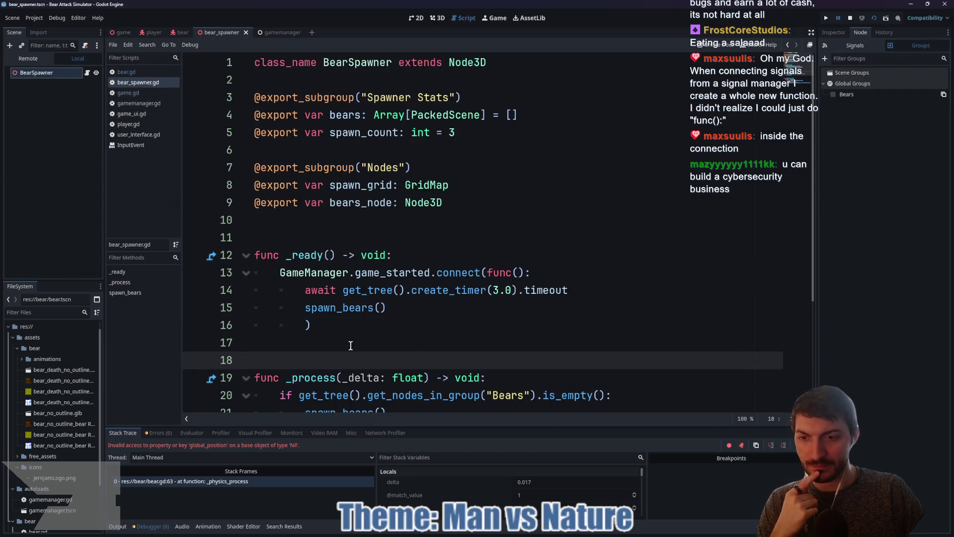
left_click(311, 347)
left_click(293, 355)
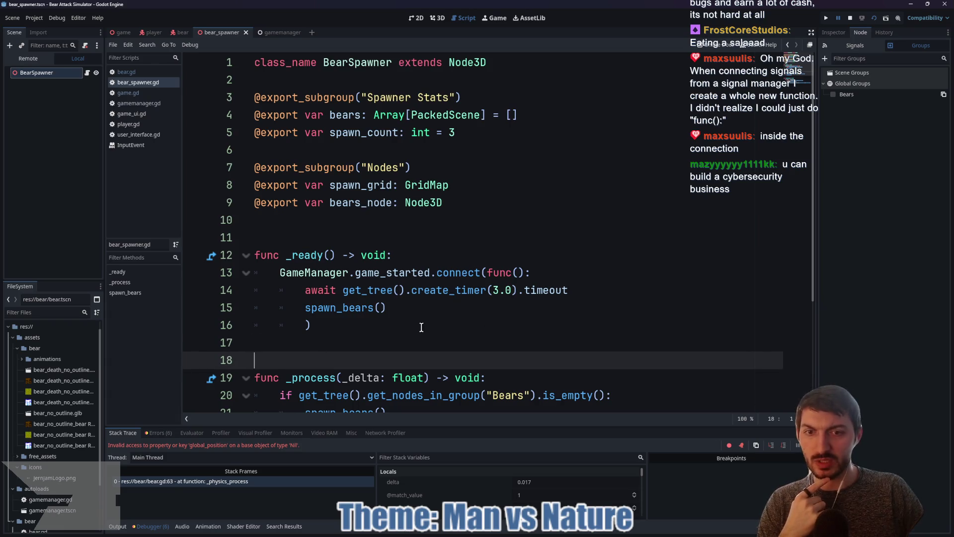
left_click(577, 289)
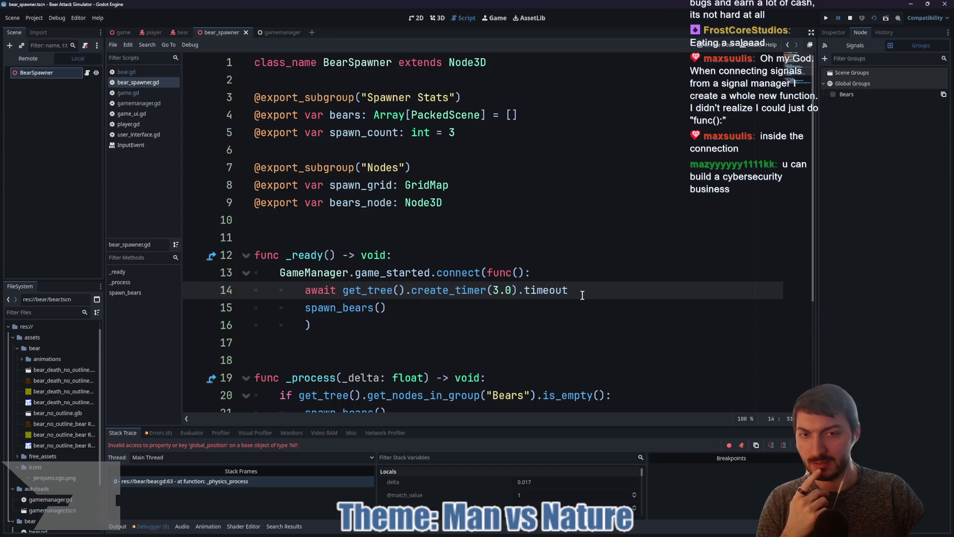
left_click_drag(582, 294, 312, 293)
key("BackSpace")
key("BackSpace")
key("BackSpace")
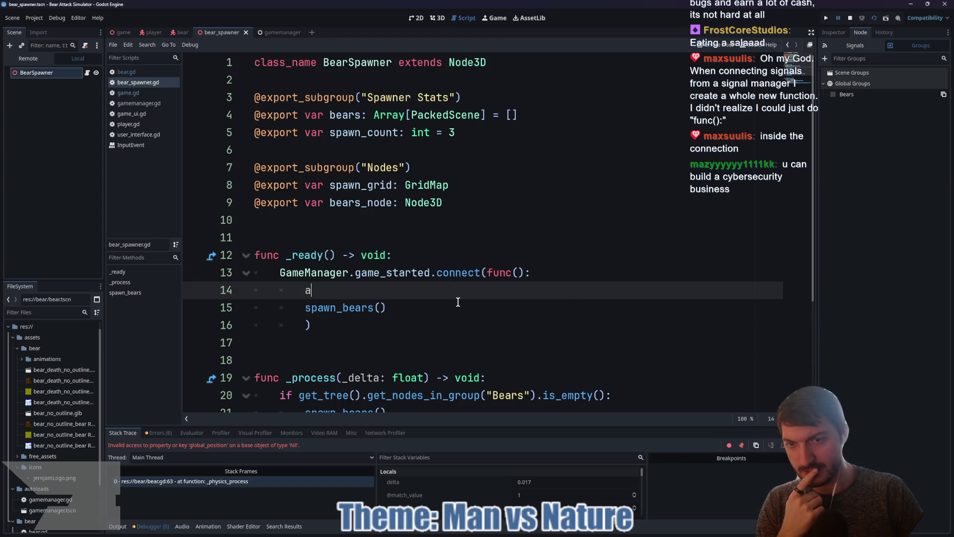
left_click(458, 302)
key("ctrl+s")
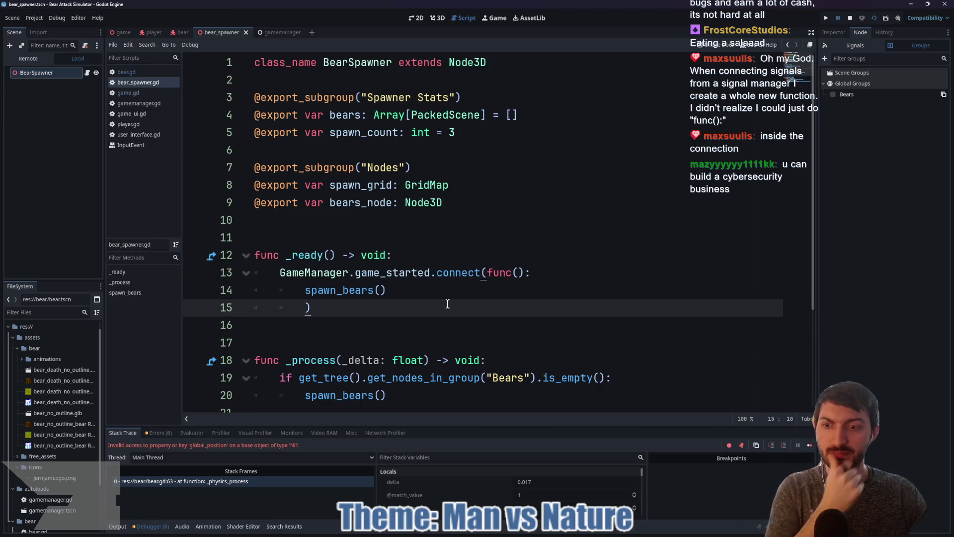
left_click(849, 18)
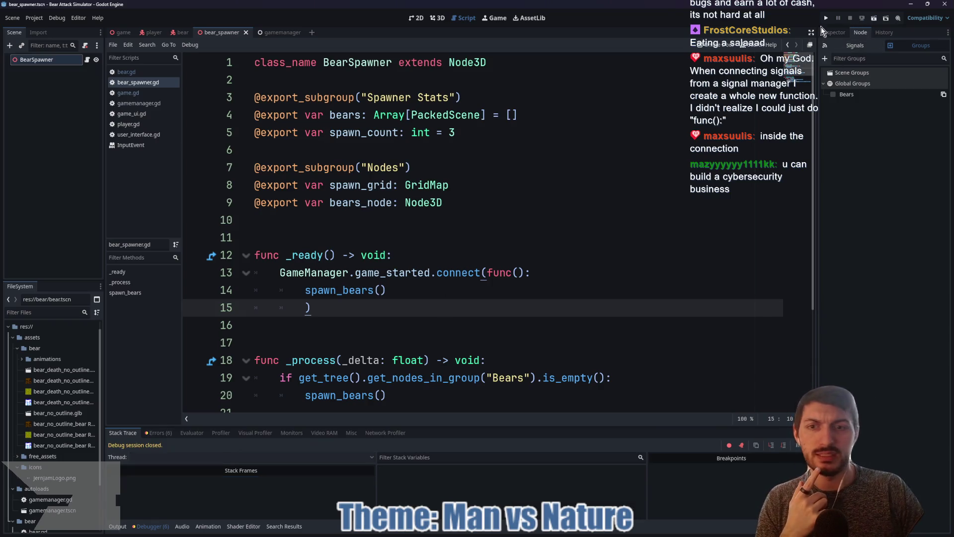
Replace is_instance_valid(Player.current) on bear.gd line 49 with get_tree().process_frame.
left_click(180, 32)
scroll(419, 234, "up", 5)
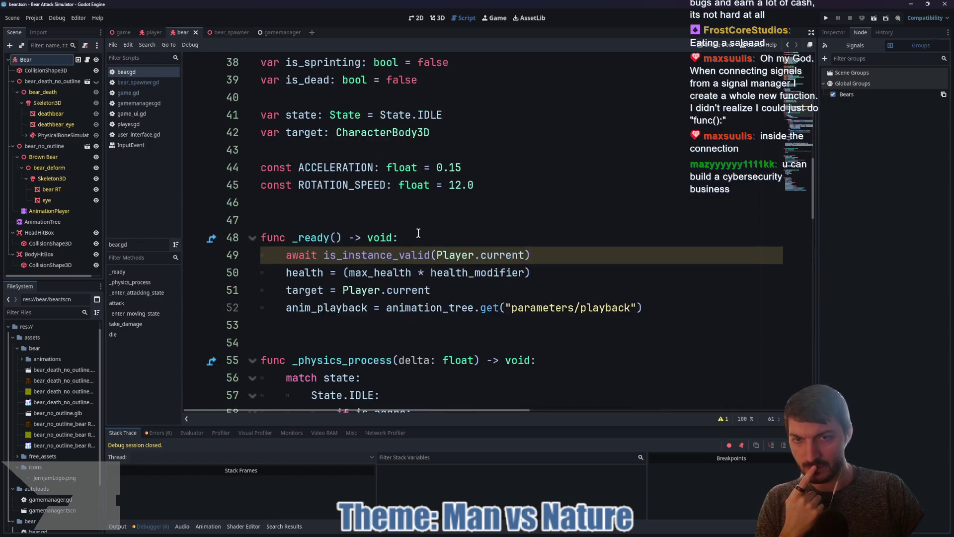
left_click(437, 257)
left_click_drag(548, 256, 285, 255)
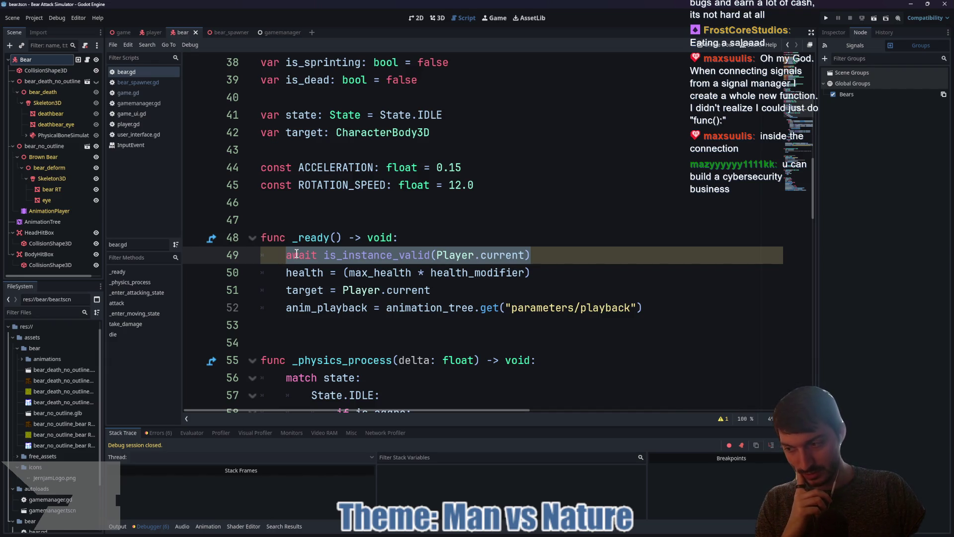
left_click_drag(541, 255, 324, 255)
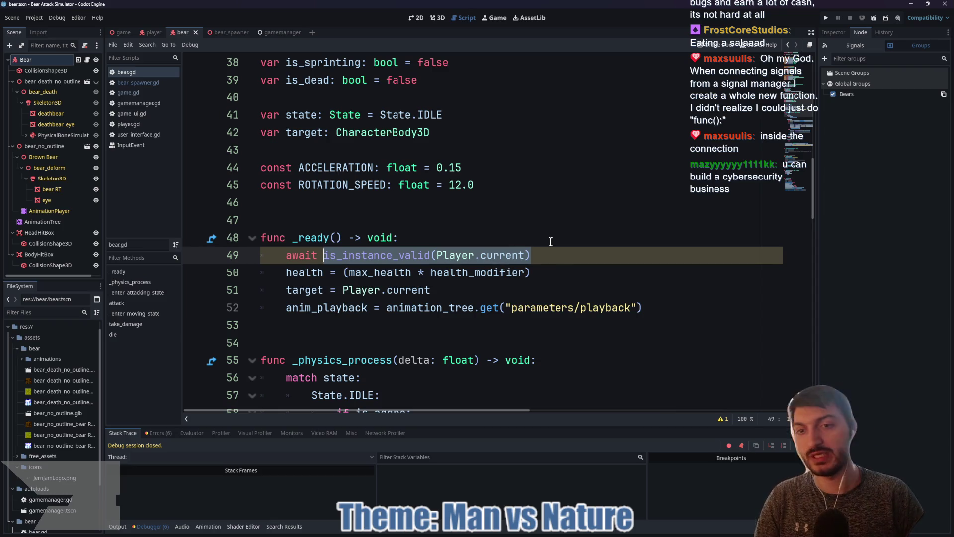
type("process")
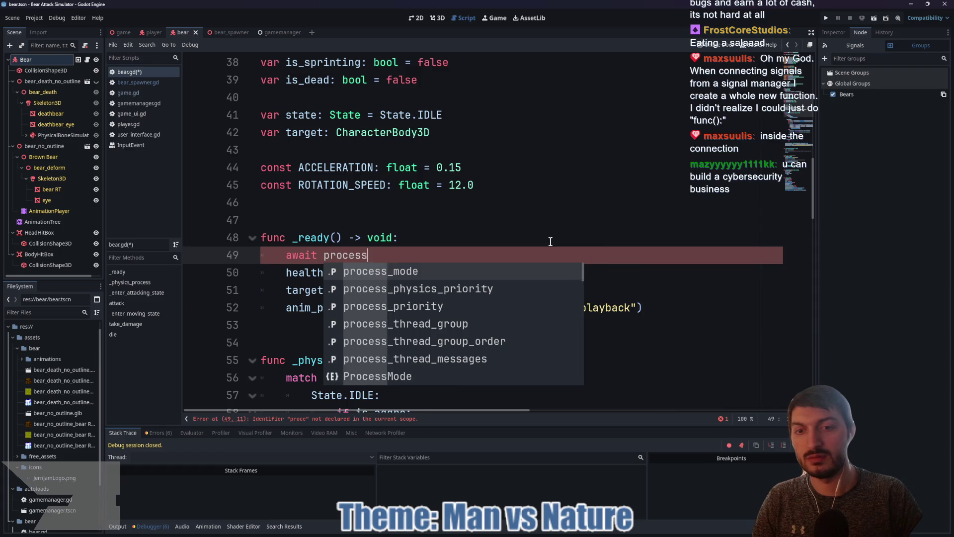
key("BackSpace")
key("BackSpace")
key("BackSpace")
key("BackSpace")
key("BackSpace")
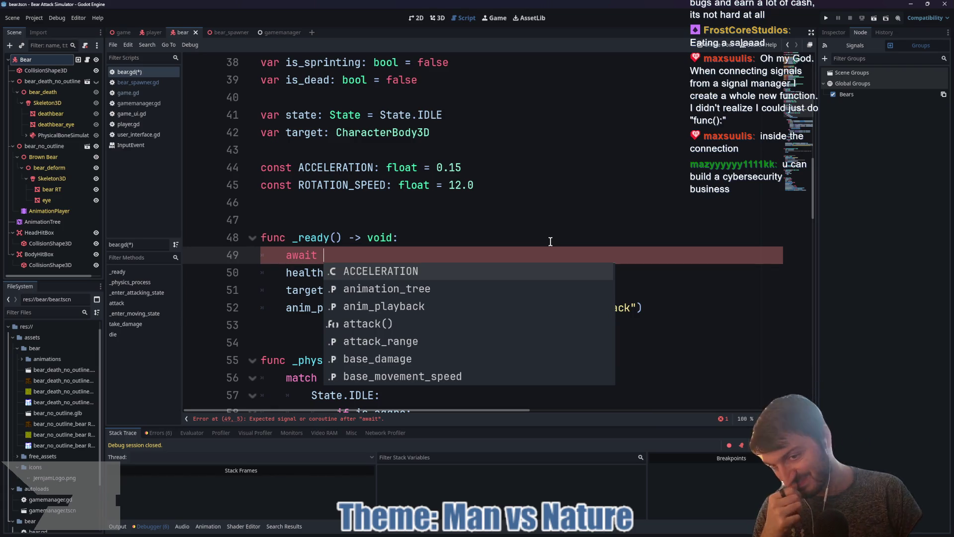
type("get_tree().")
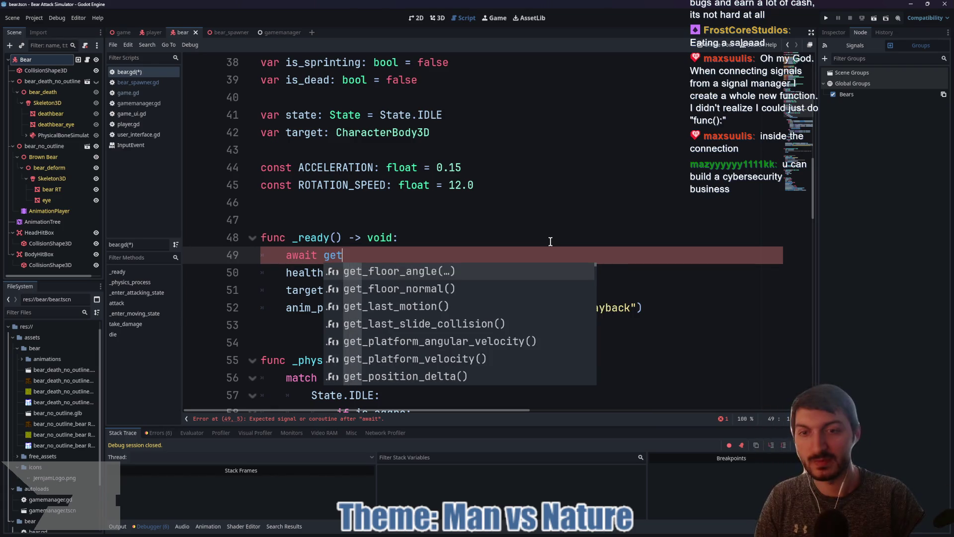
type("pro")
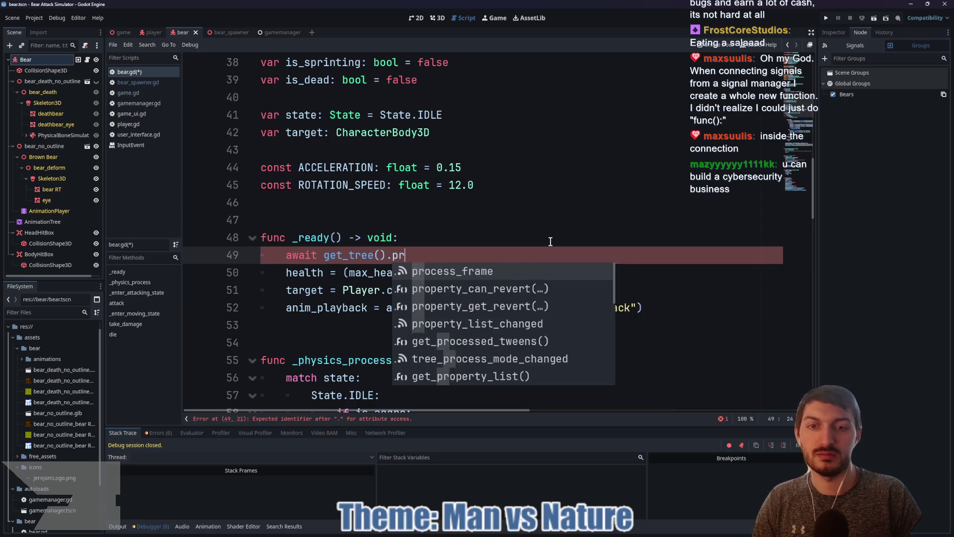
key("Return")
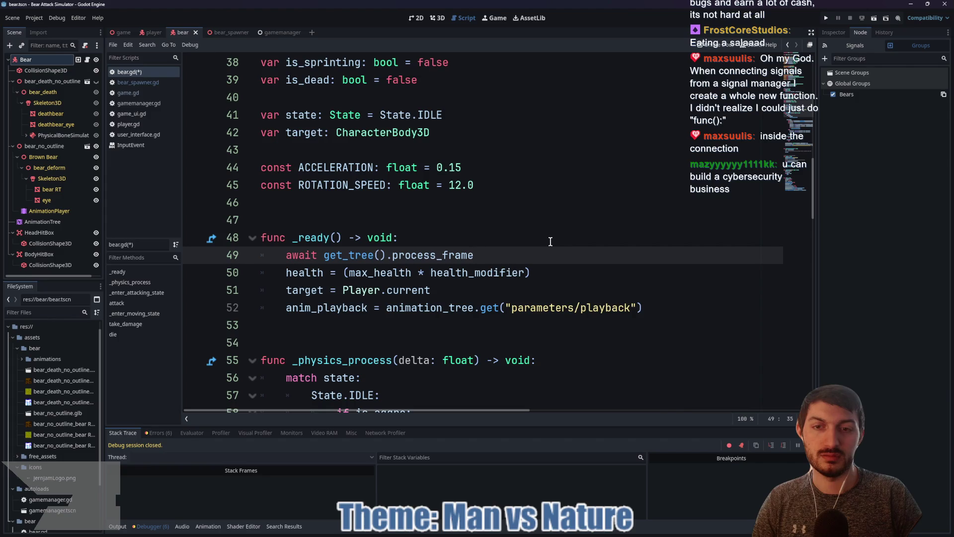
left_click(121, 32)
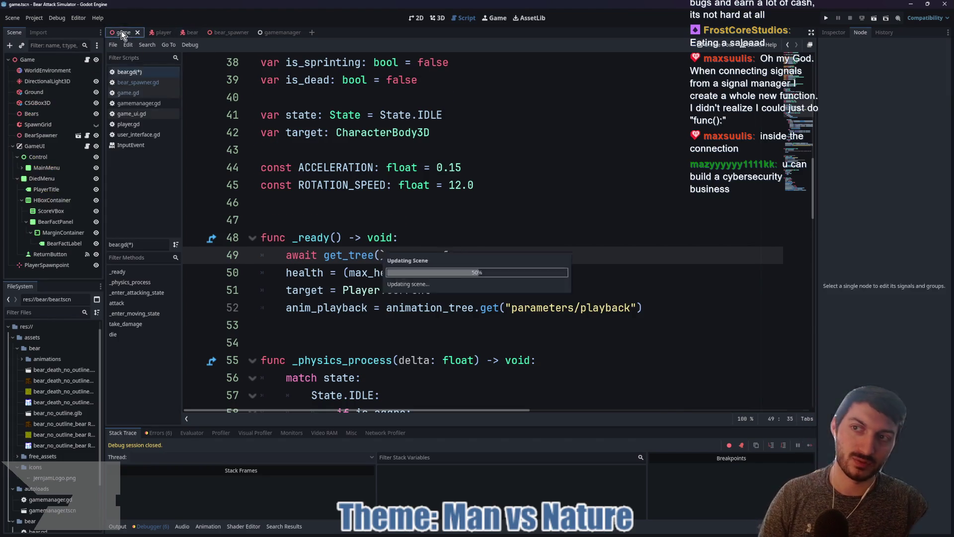
Run the game, stop it after the bear.gd:62 error, and inspect add_child(player) in game.gd.
key("F5")
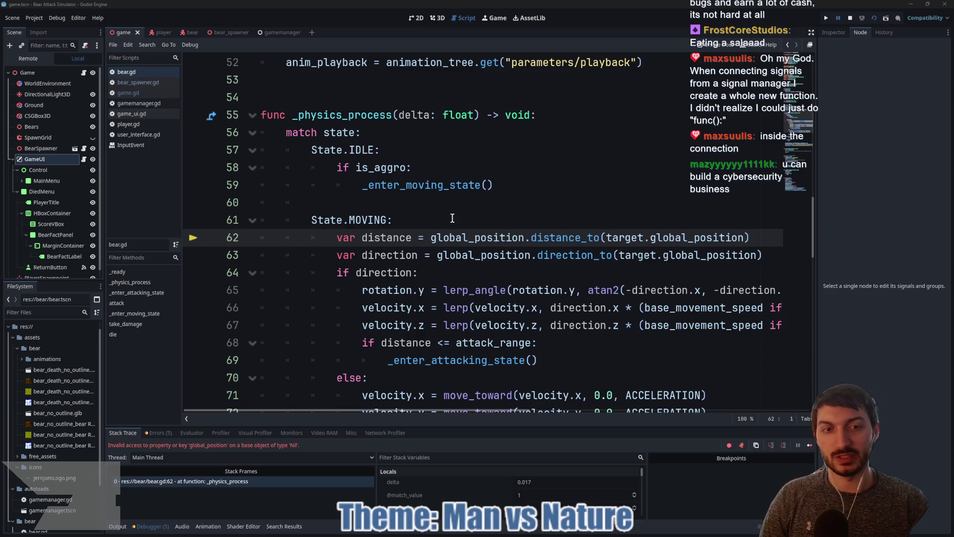
left_click(850, 17)
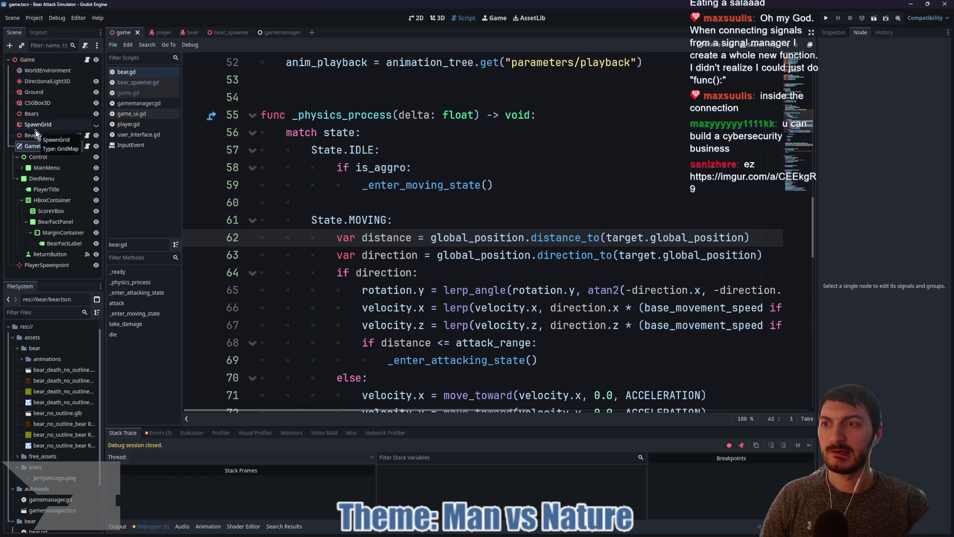
left_click(86, 60)
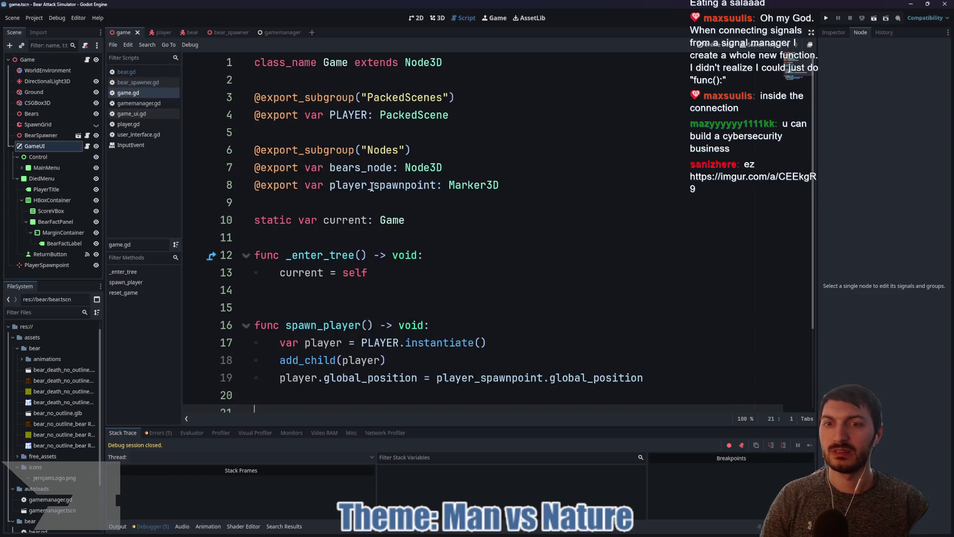
left_click(311, 225)
left_click(325, 251)
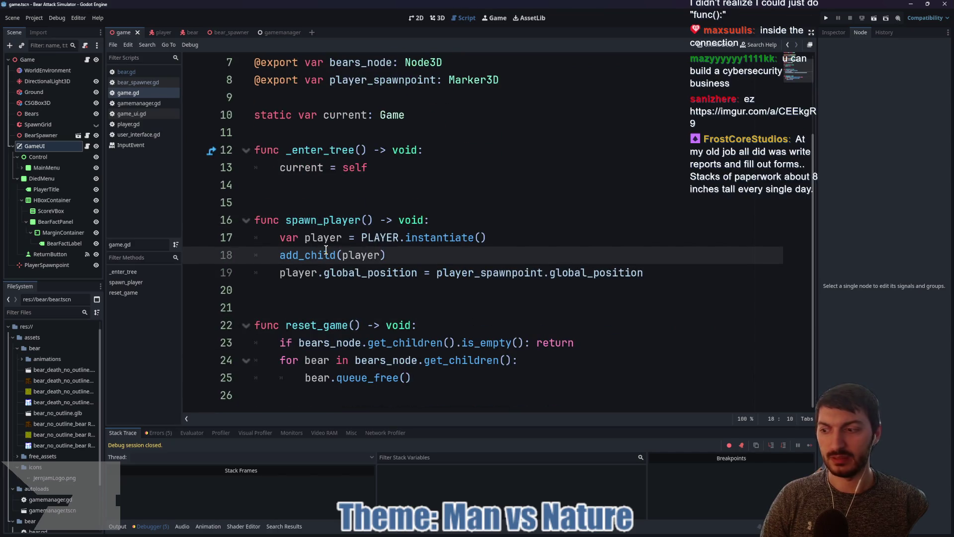
mouse_move(326, 250)
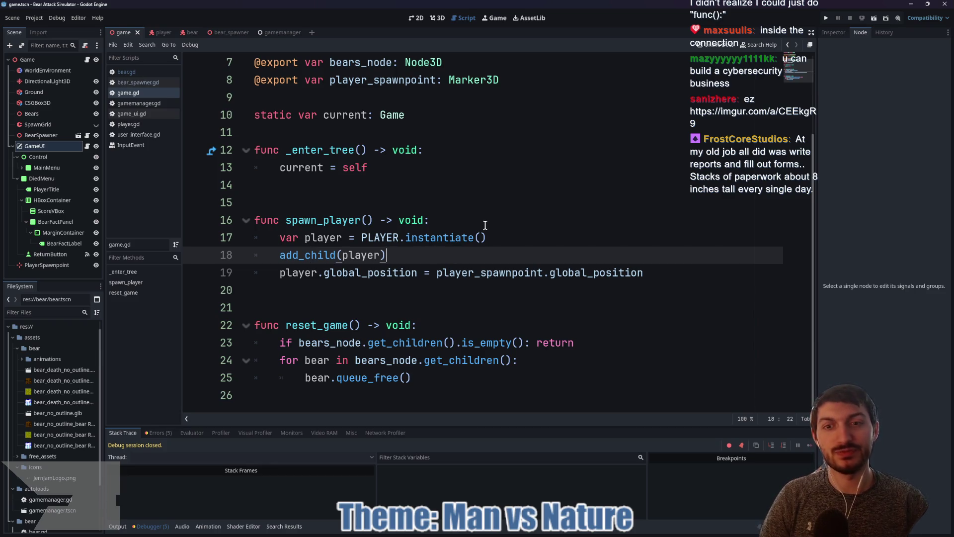
left_click(281, 255, "shift")
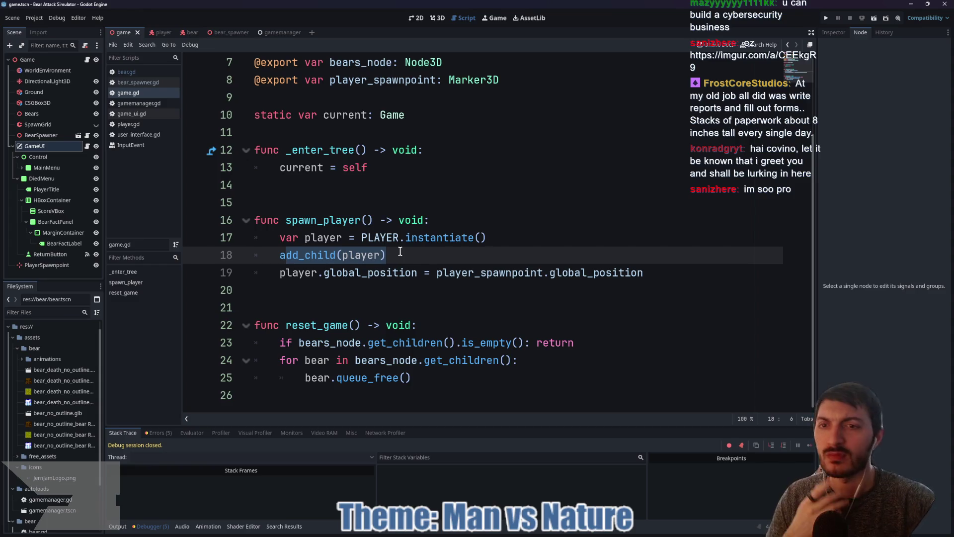
Review player.gd, save, and select the process_frame await on bear.gd line 49.
left_click(160, 35)
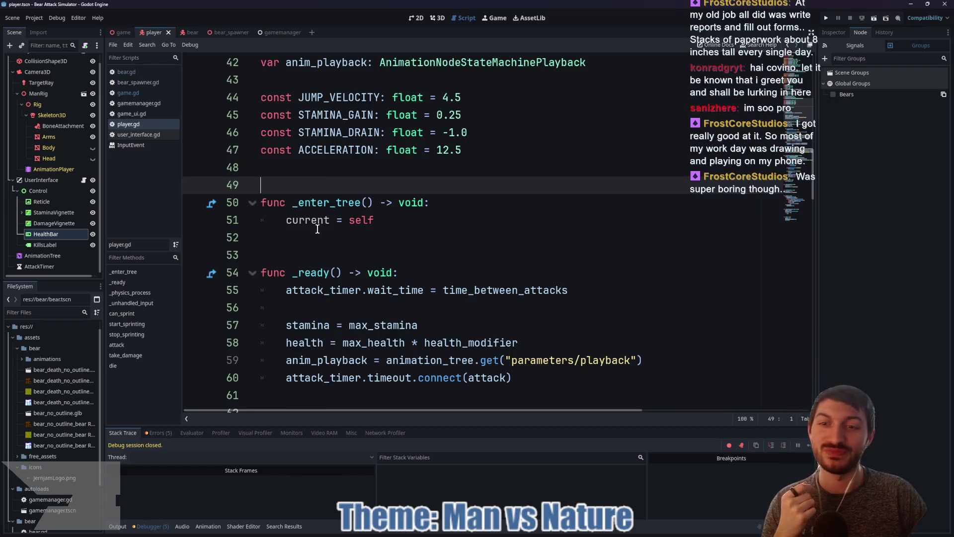
mouse_move(310, 215)
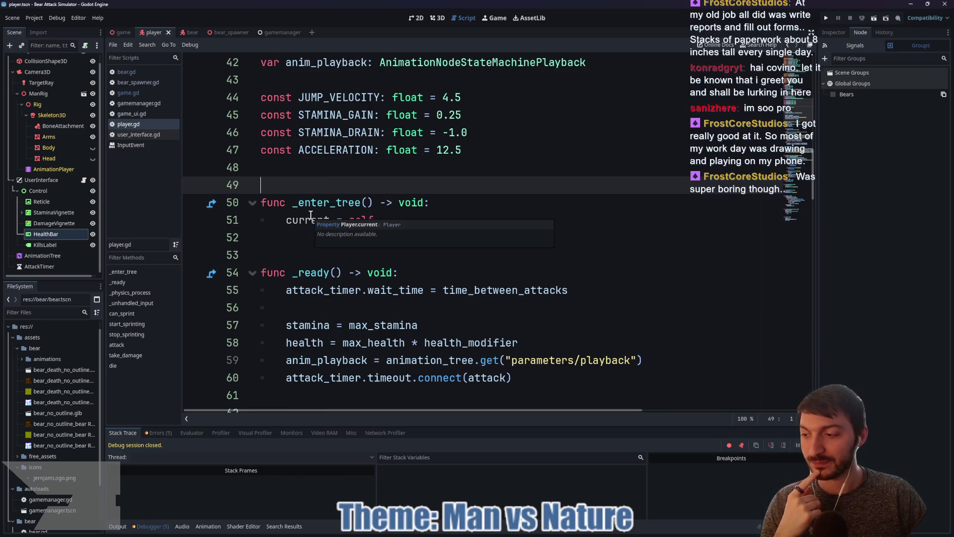
key("ctrl+s")
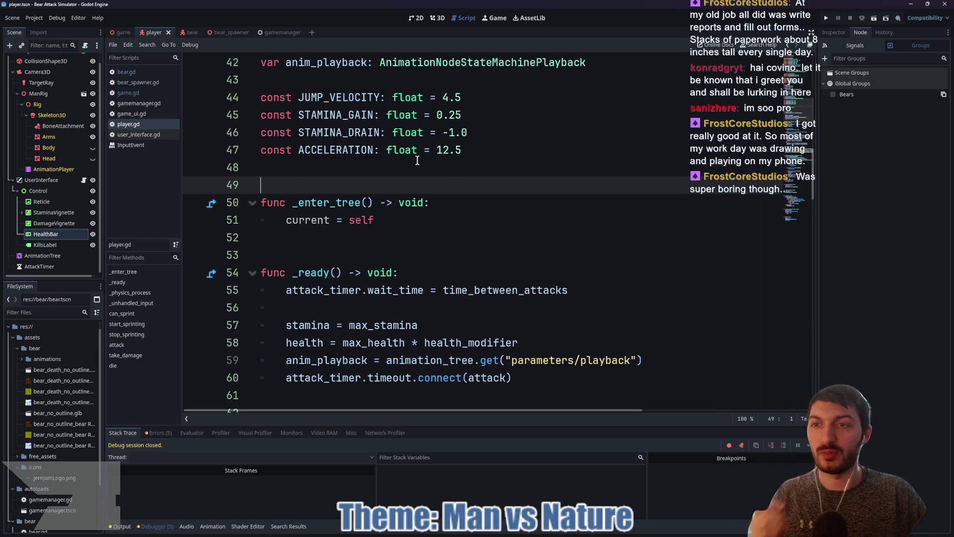
key("ctrl+Tab")
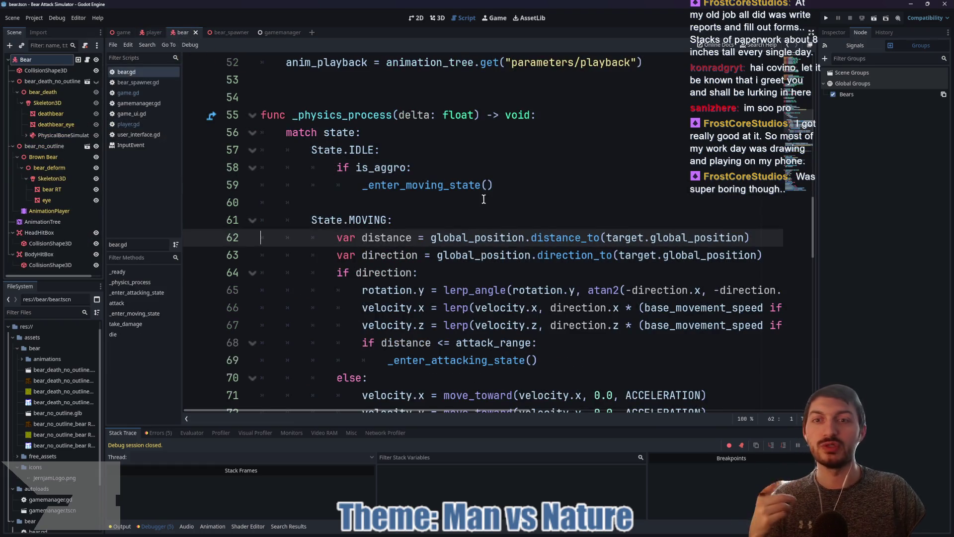
scroll(484, 199, "up", 5)
left_click_drag(475, 272, 287, 273)
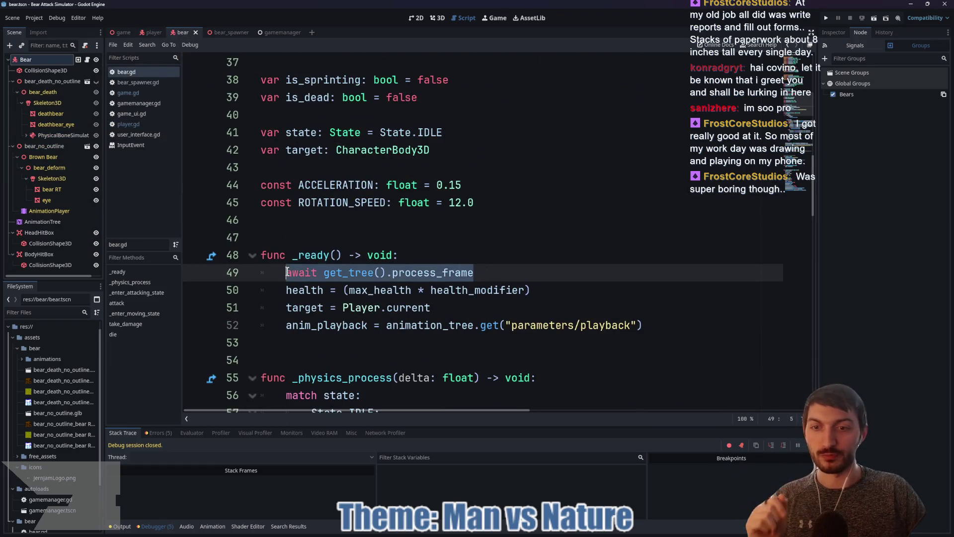
Replace line 49 with 'await get_tree().create_timer(2.0).timeout' and save bear.gd.
key("BackSpace")
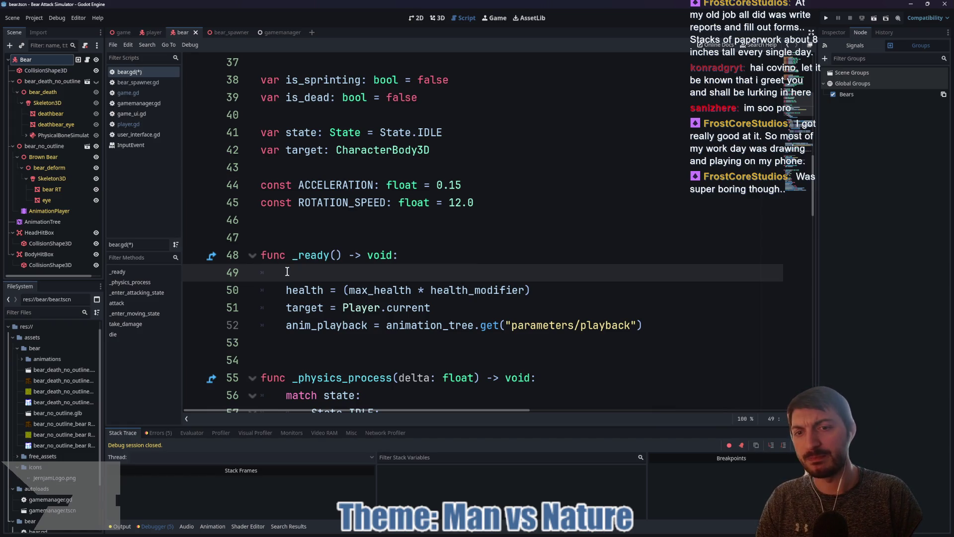
type("awai tget")
key("BackSpace")
key("BackSpace")
key("BackSpace")
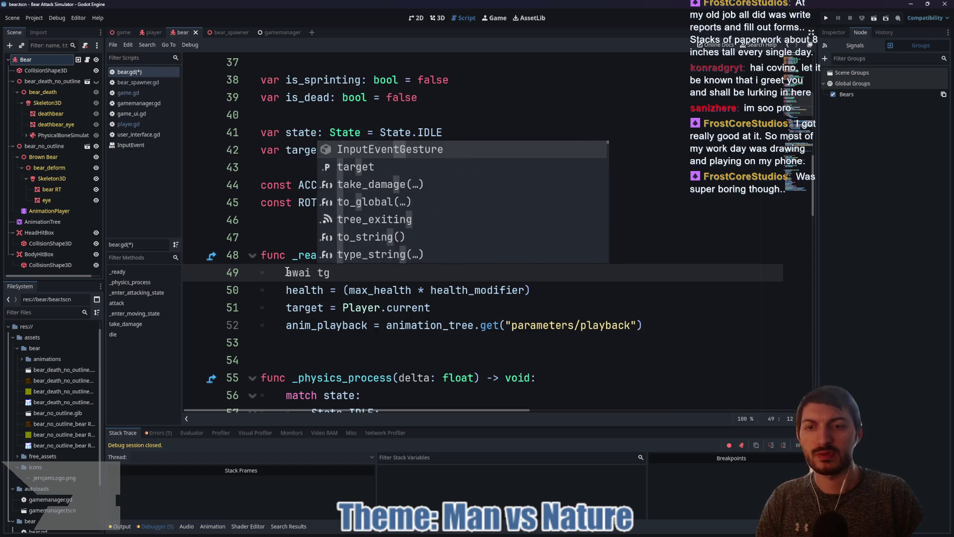
type("it get_tr")
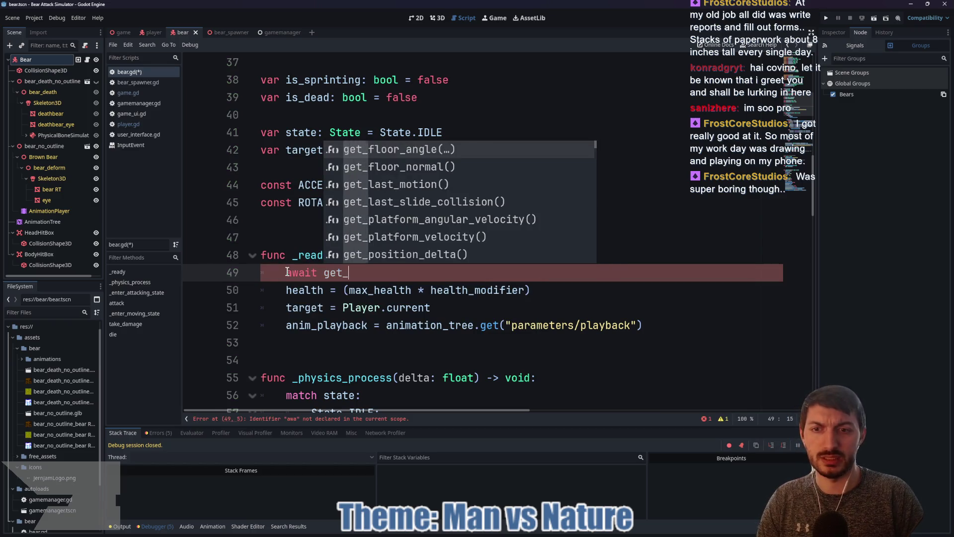
type("ee.create")
key("Return")
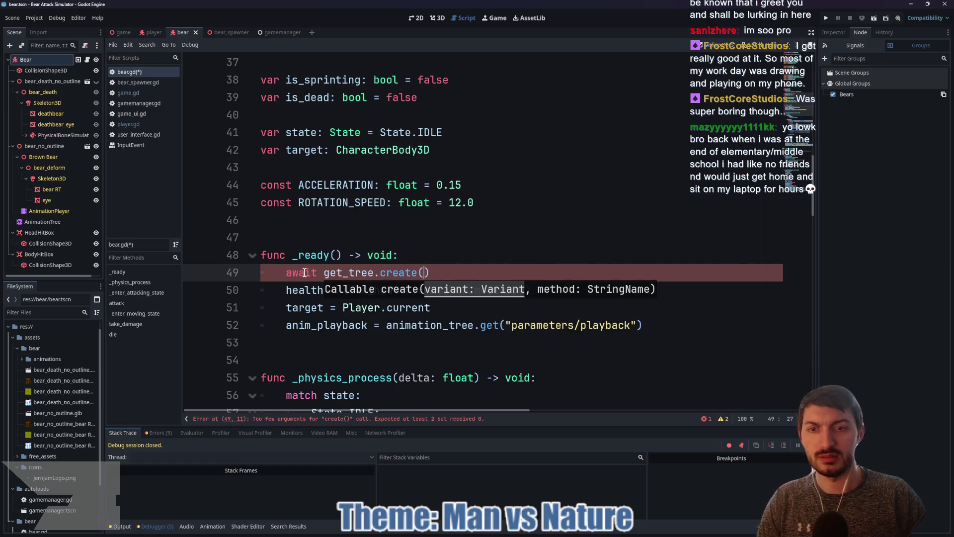
left_click_drag(431, 273, 374, 272)
key("BackSpace")
type("().create")
key("Return")
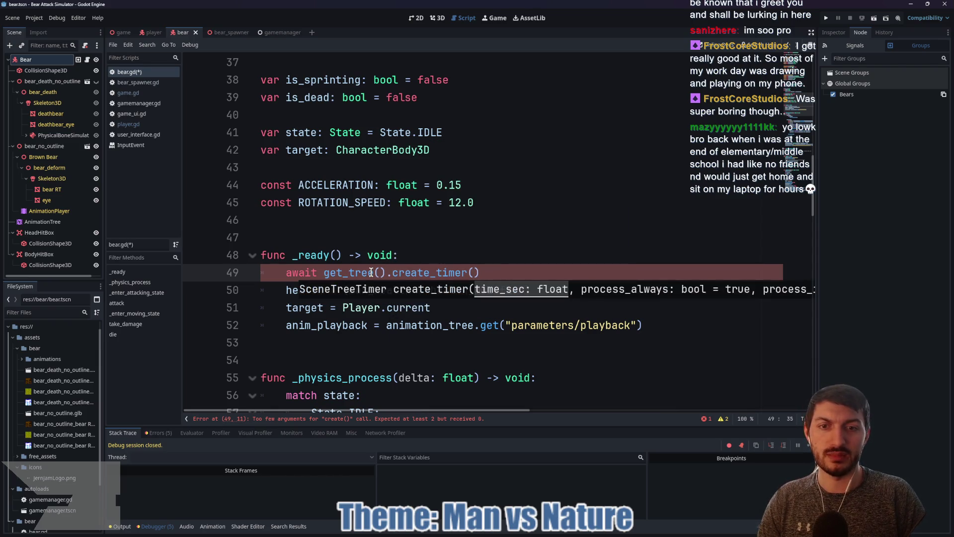
type("2.0")
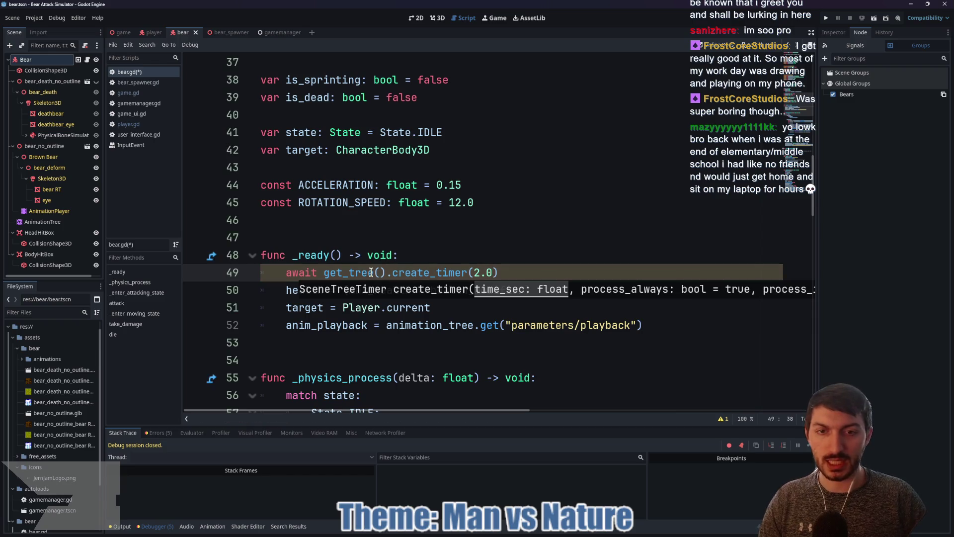
key("Down")
key("Up")
key("End")
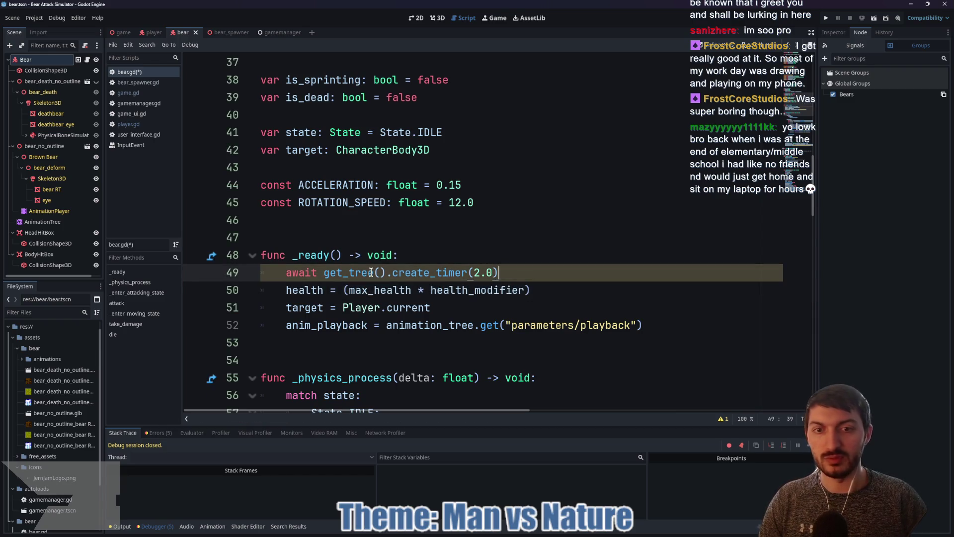
type("time")
key("Return")
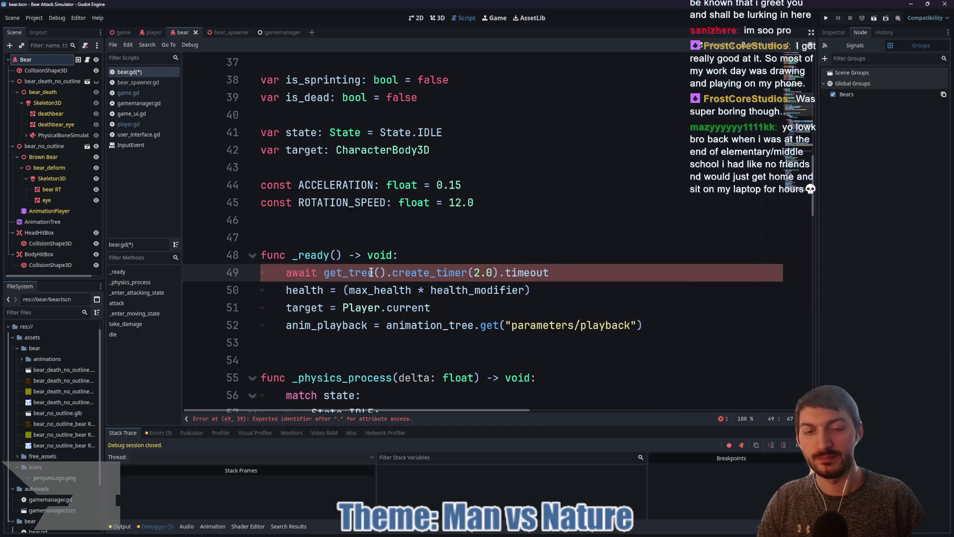
key("ctrl+s")
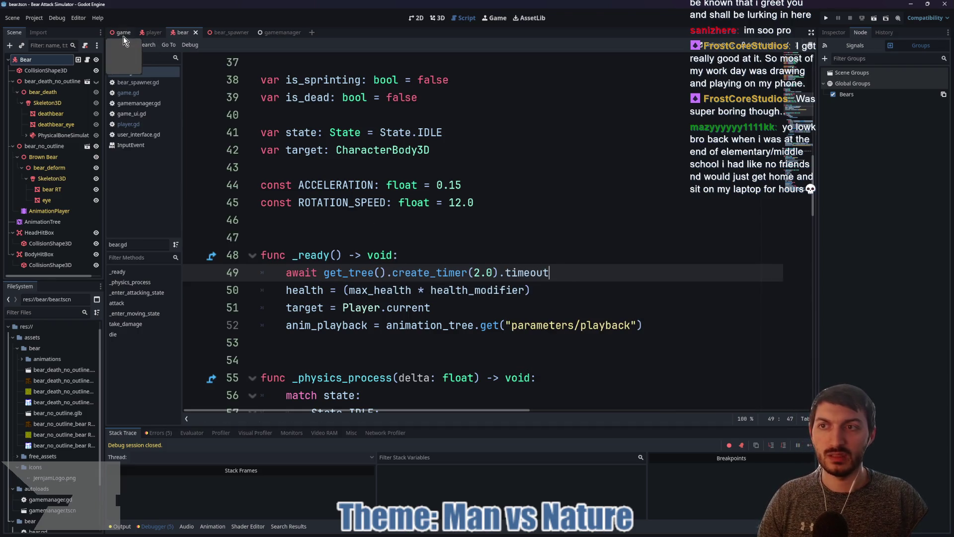
Run the game, see the Nil target error, then delete the 2.0-second timer line.
left_click(123, 33)
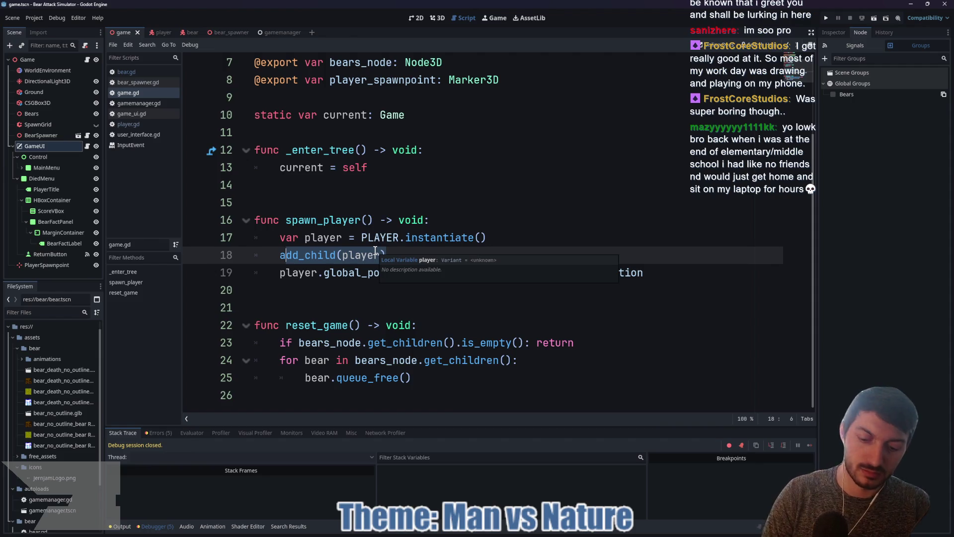
key("F5")
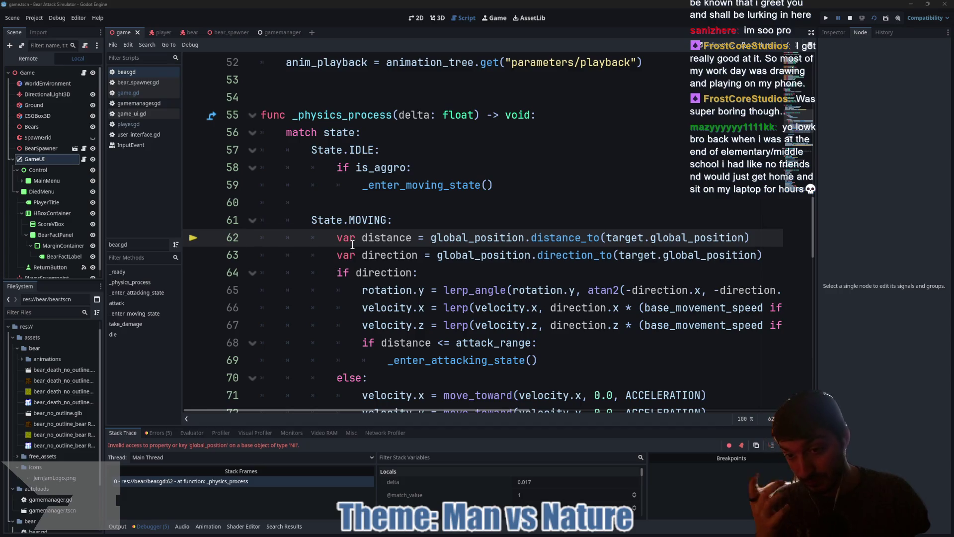
left_click(192, 32)
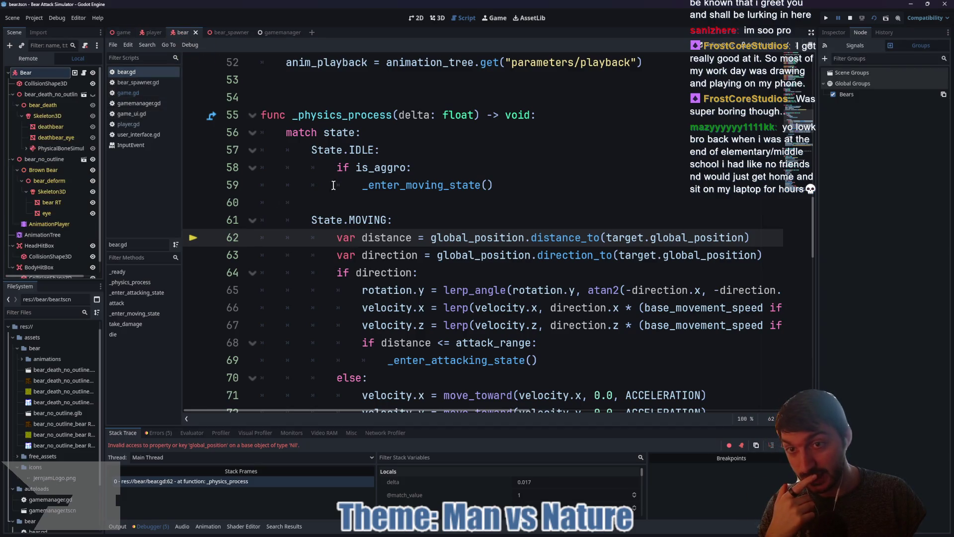
scroll(360, 207, "up", 17)
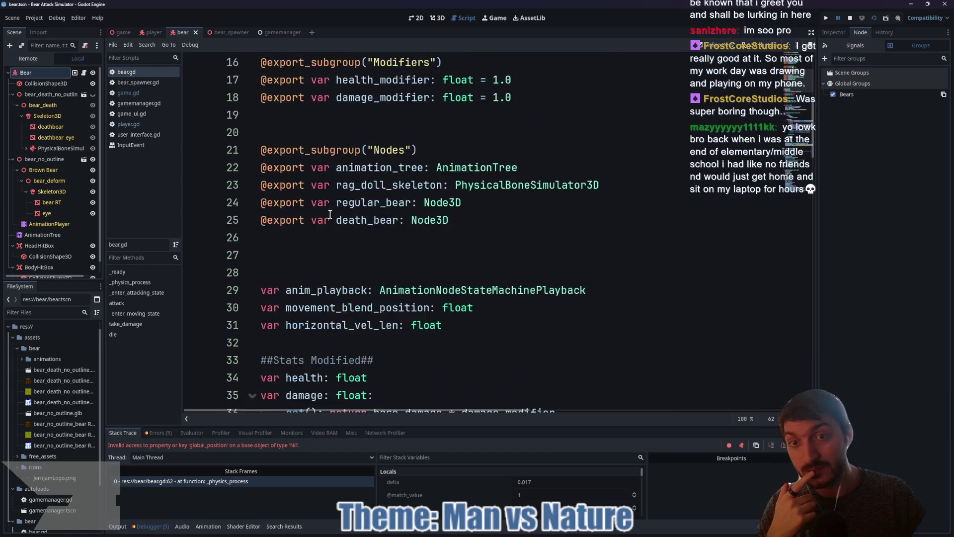
scroll(324, 219, "down", 11)
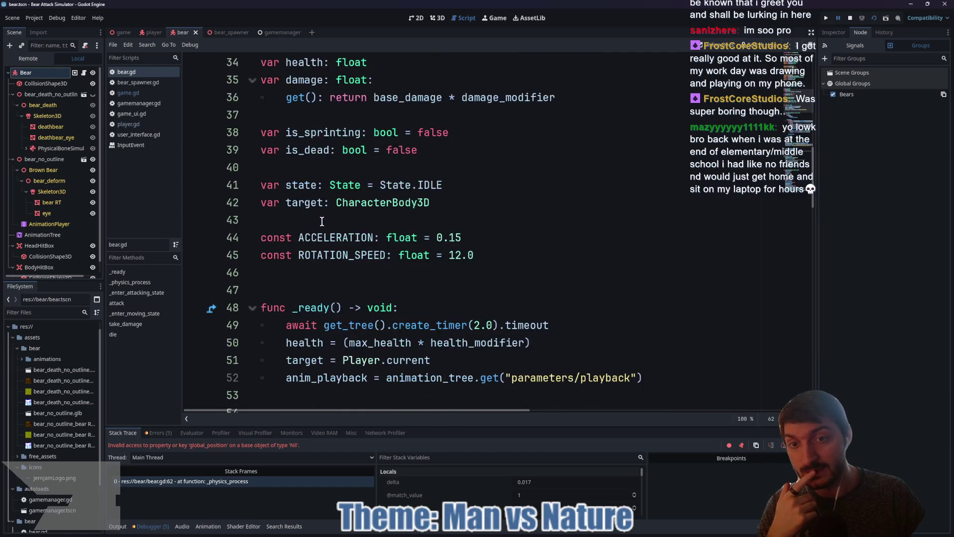
scroll(565, 275, "down", 1)
mouse_move(564, 275)
left_mouse_down()
mouse_move(294, 256)
mouse_move(264, 272)
left_mouse_up()
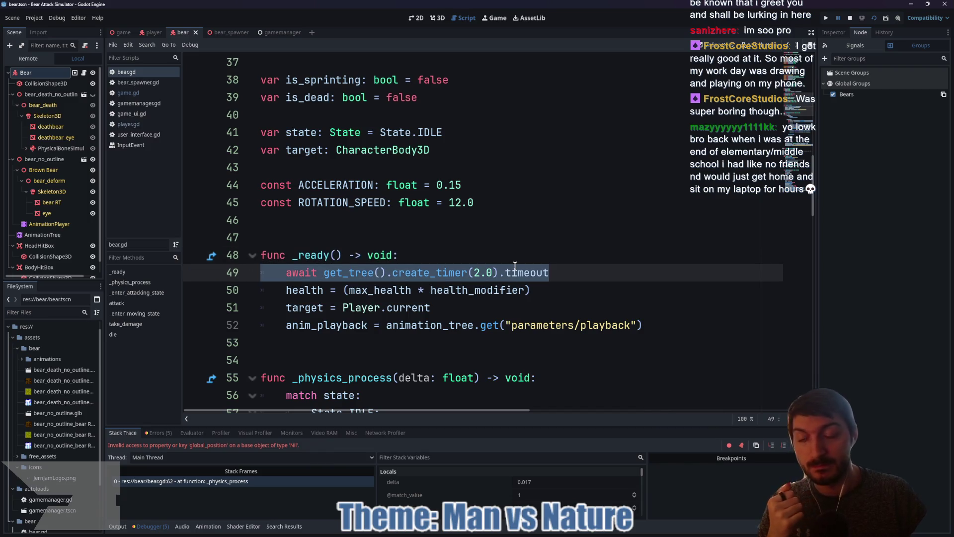
key("BackSpace")
key("BackSpace")
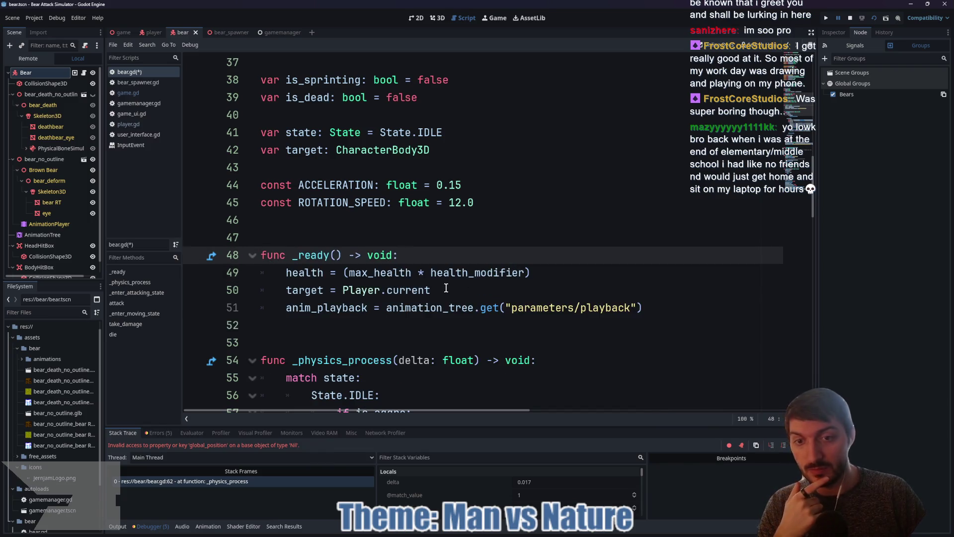
left_click(446, 288)
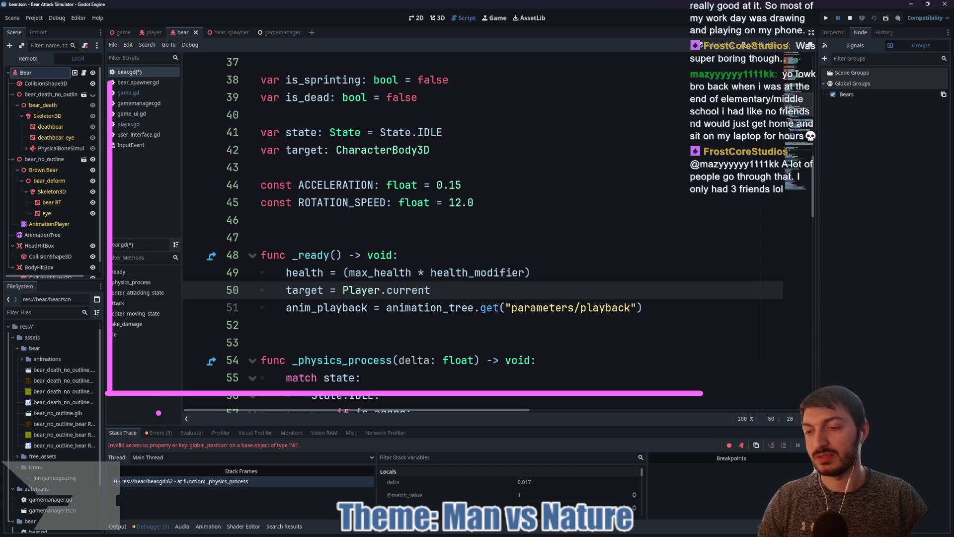
mouse_move(160, 419)
left_mouse_down()
mouse_move(156, 412)
mouse_move(180, 417)
mouse_move(187, 448)
mouse_move(214, 426)
mouse_move(276, 449)
left_mouse_up()
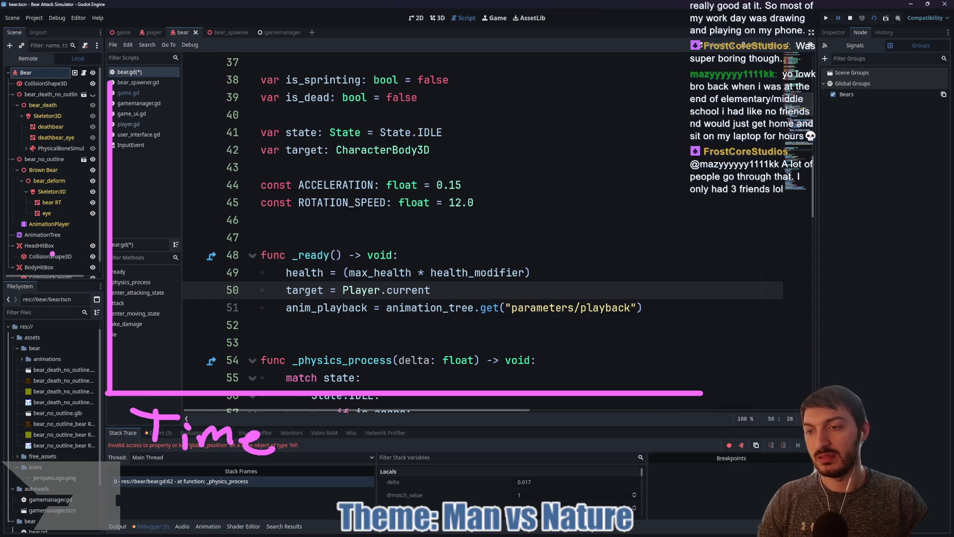
mouse_move(48, 134)
left_mouse_down()
mouse_move(52, 168)
mouse_move(70, 130)
left_mouse_up()
left_click_drag(56, 150, 64, 148)
left_click_drag(49, 184, 49, 197)
left_click_drag(46, 182, 68, 182)
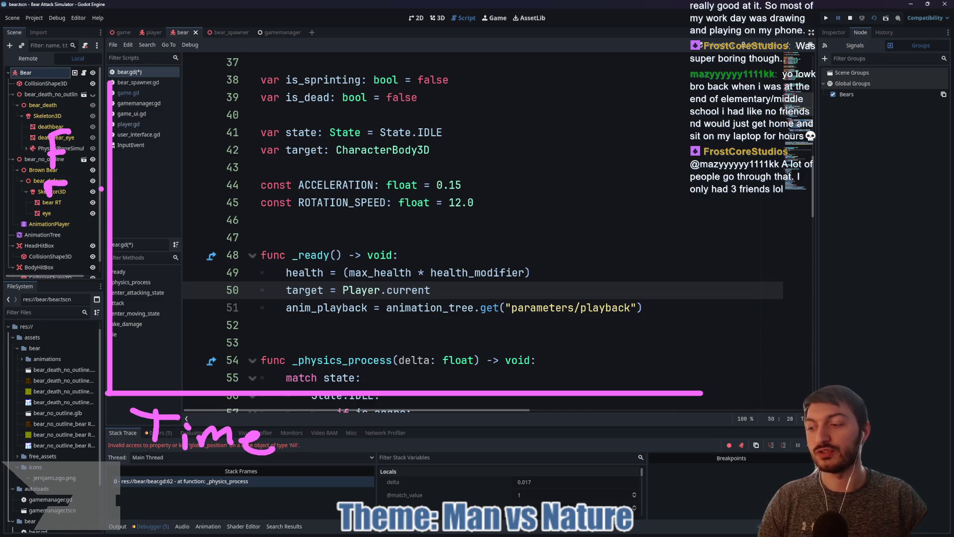
mouse_move(112, 118)
left_mouse_down()
mouse_move(202, 121)
mouse_move(245, 153)
mouse_move(287, 301)
mouse_move(295, 301)
mouse_move(289, 323)
left_mouse_up()
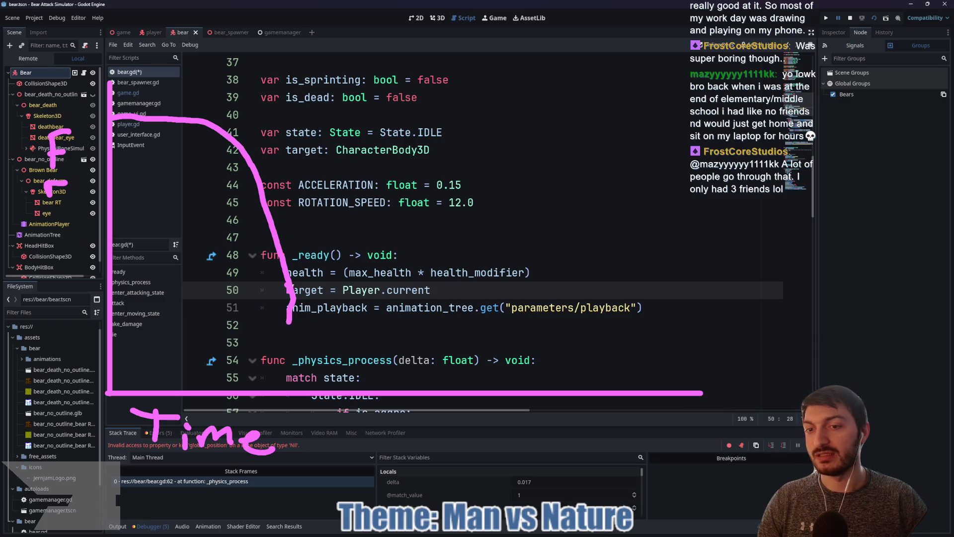
left_click_drag(130, 429, 304, 447)
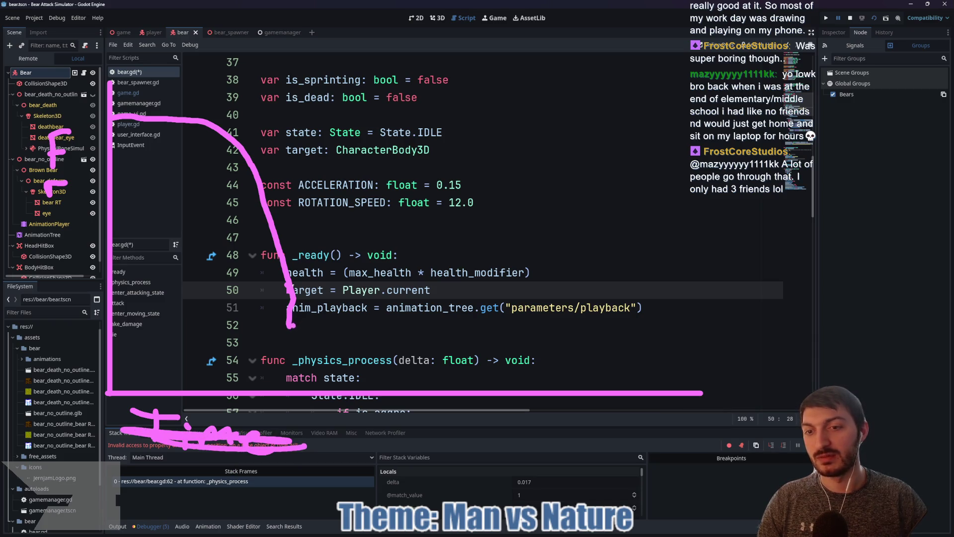
mouse_move(293, 328)
left_mouse_down()
mouse_move(395, 372)
mouse_move(466, 385)
mouse_move(695, 384)
left_mouse_up()
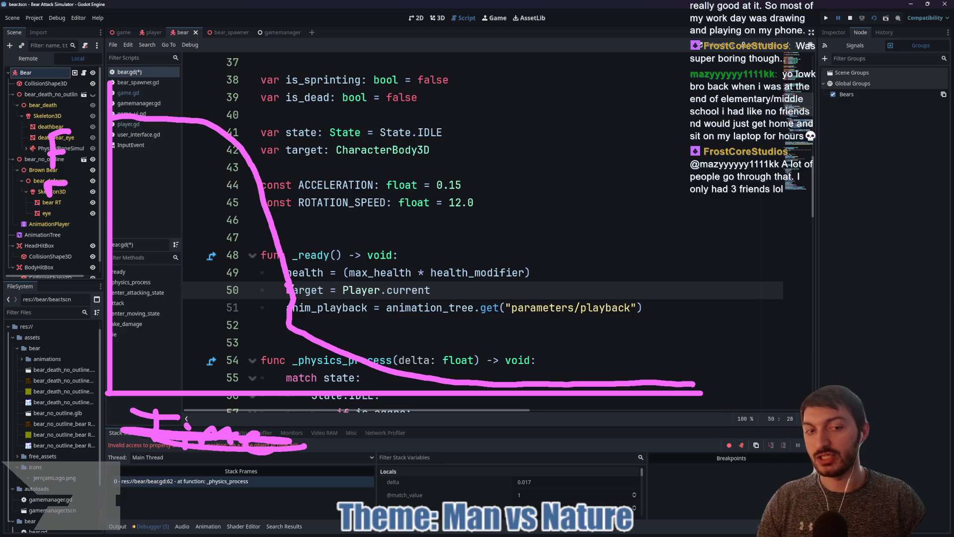
left_click_drag(562, 269, 580, 445)
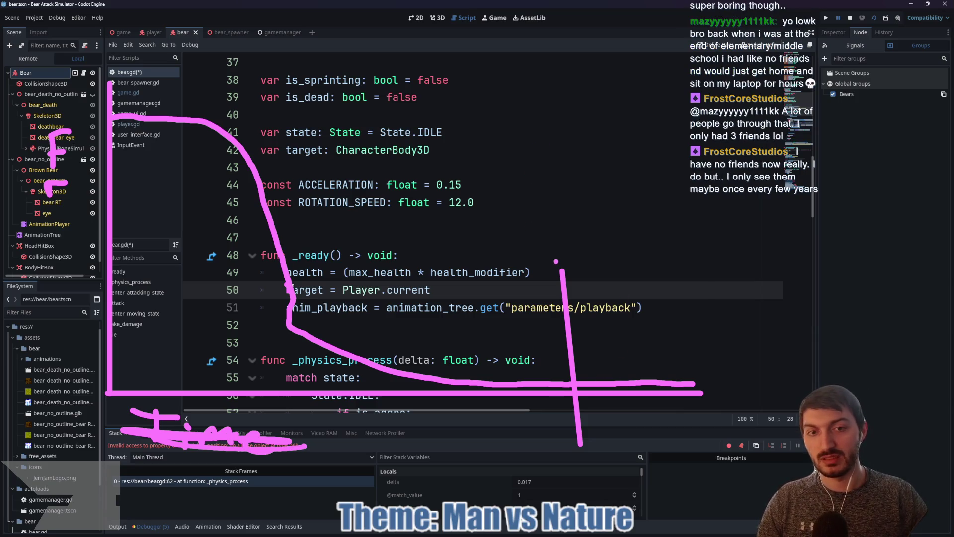
mouse_move(588, 371)
left_mouse_down()
mouse_move(604, 421)
mouse_move(576, 362)
left_mouse_up()
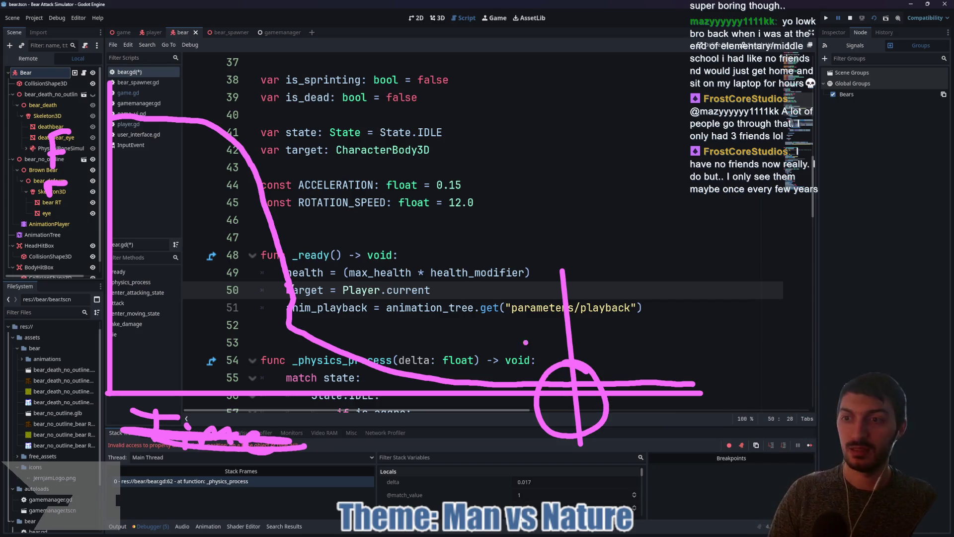
key("ctrl+z")
key("ctrl+z")
key("ctrl+z")
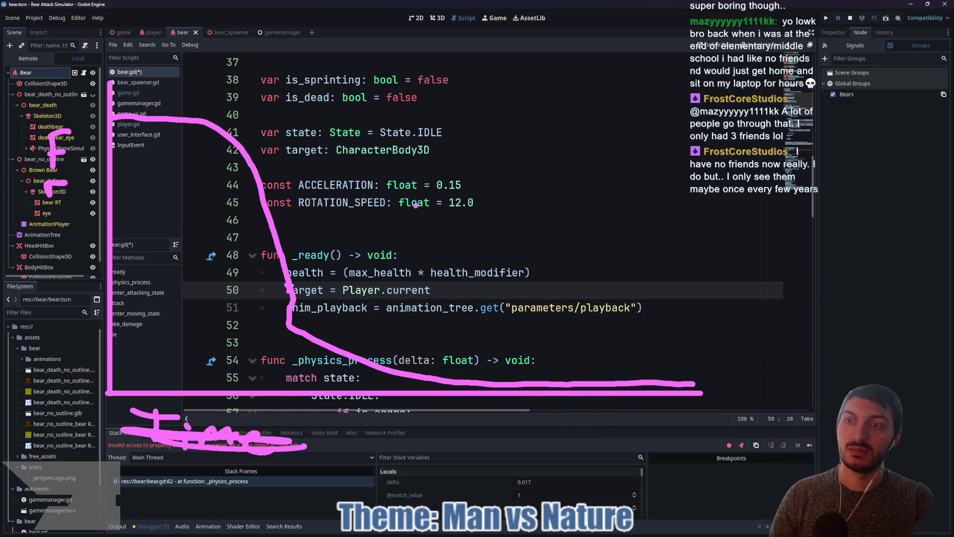
key("ctrl+z")
key("ctrl+z")
key("ctrl+z")
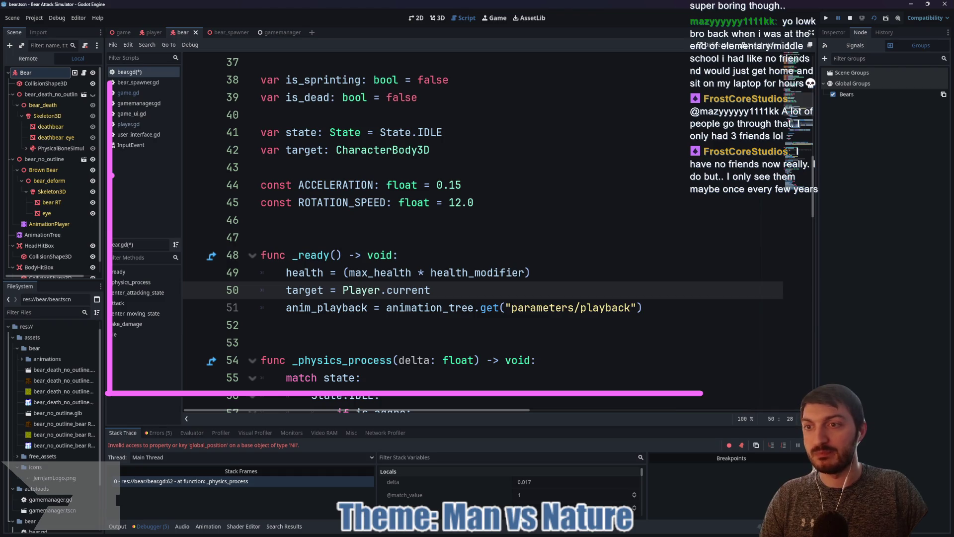
key("Escape")
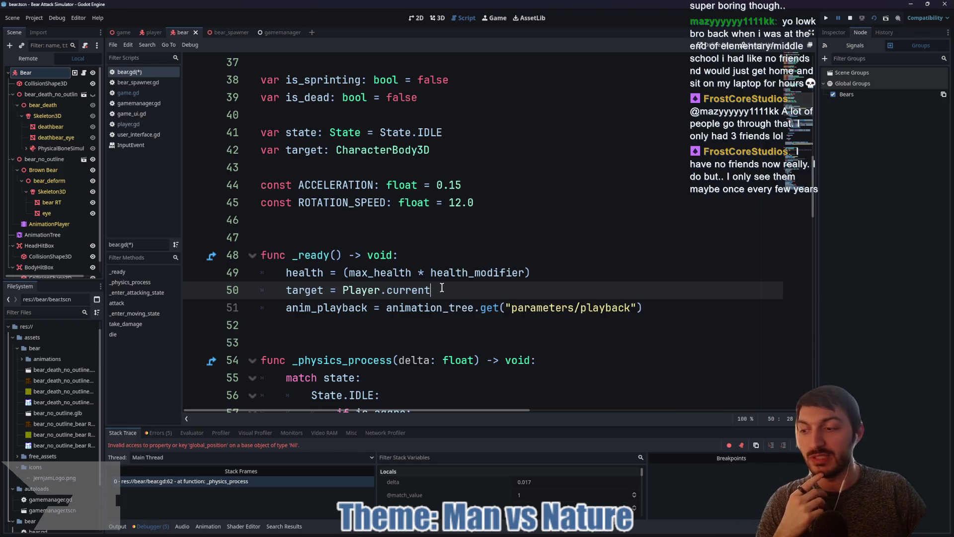
Select and deselect Player.current on line 50, then stop the debug session.
left_click_drag(442, 289, 344, 290)
left_click(436, 291)
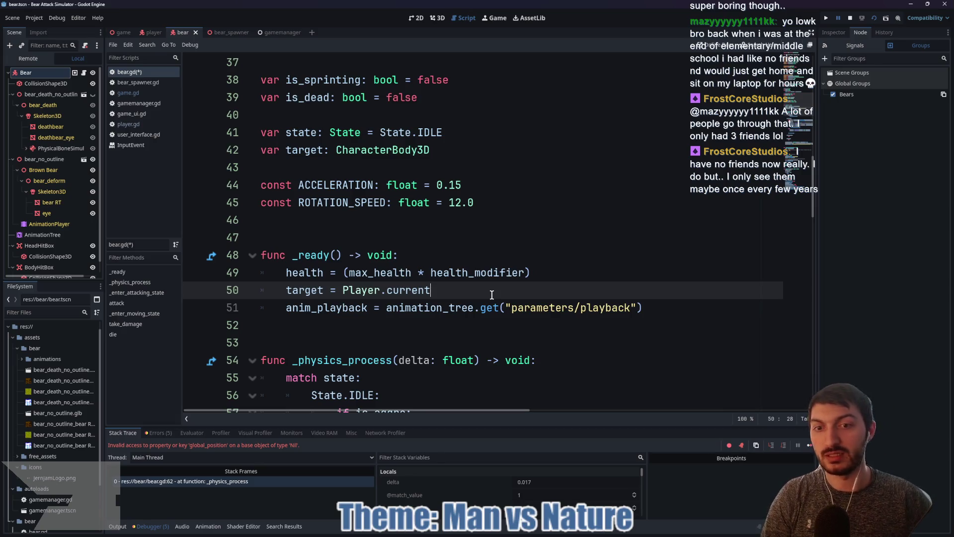
left_click(847, 21)
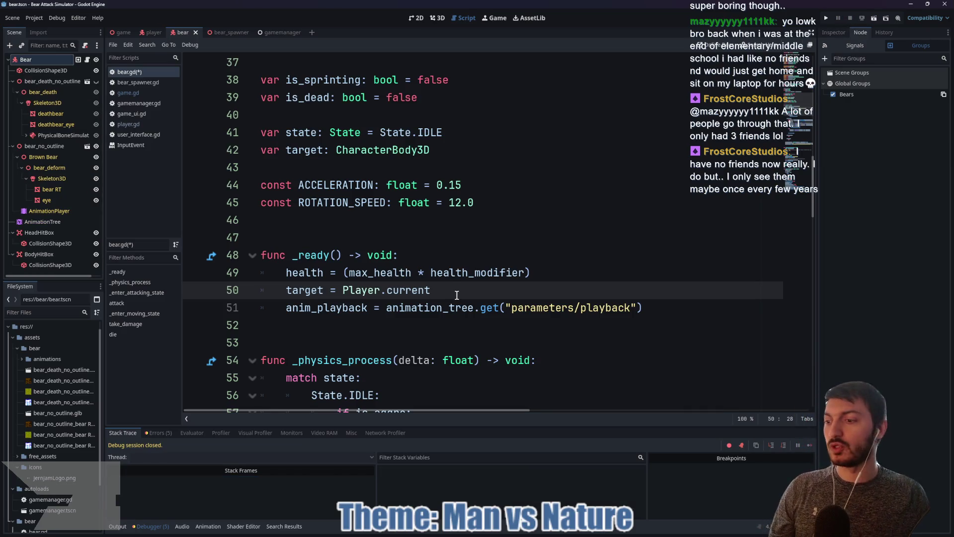
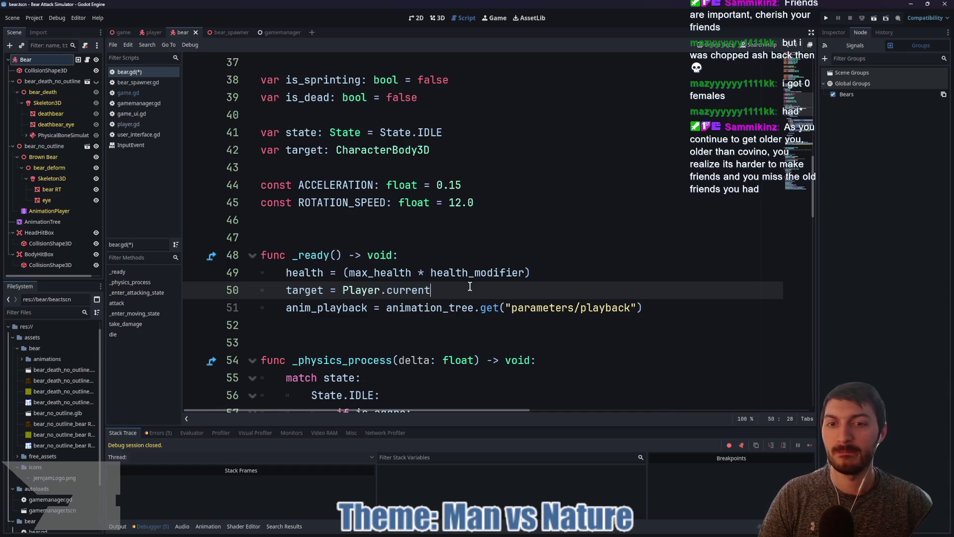
Confirm line 50 of _ready assigns target = Player.current and save bear.gd.
key("ctrl+shift+Left")
key("ctrl+shift+Left")
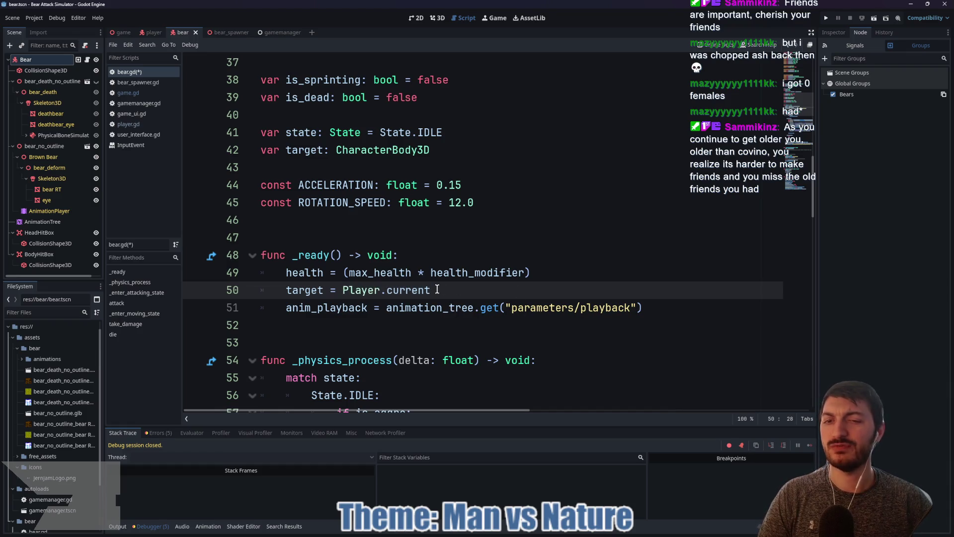
left_click(431, 292)
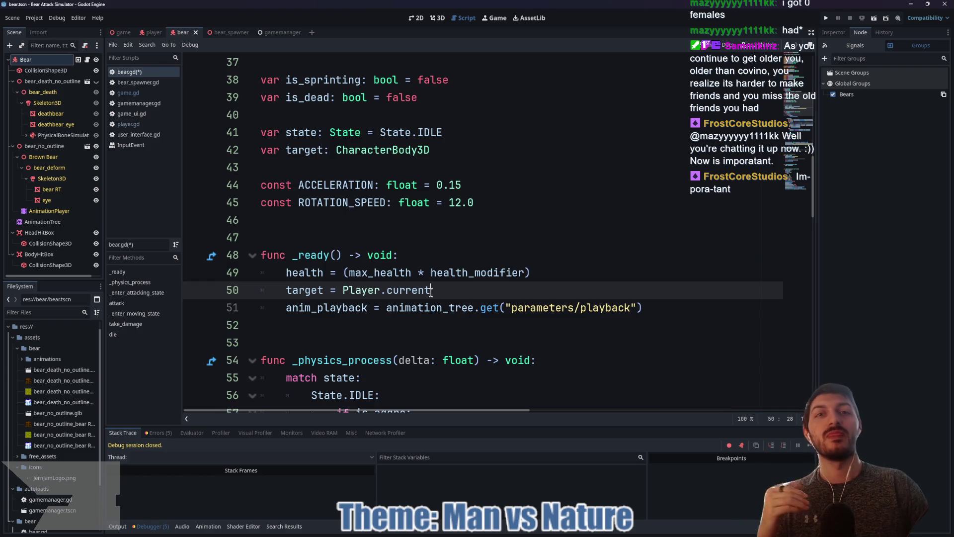
key("ctrl+s")
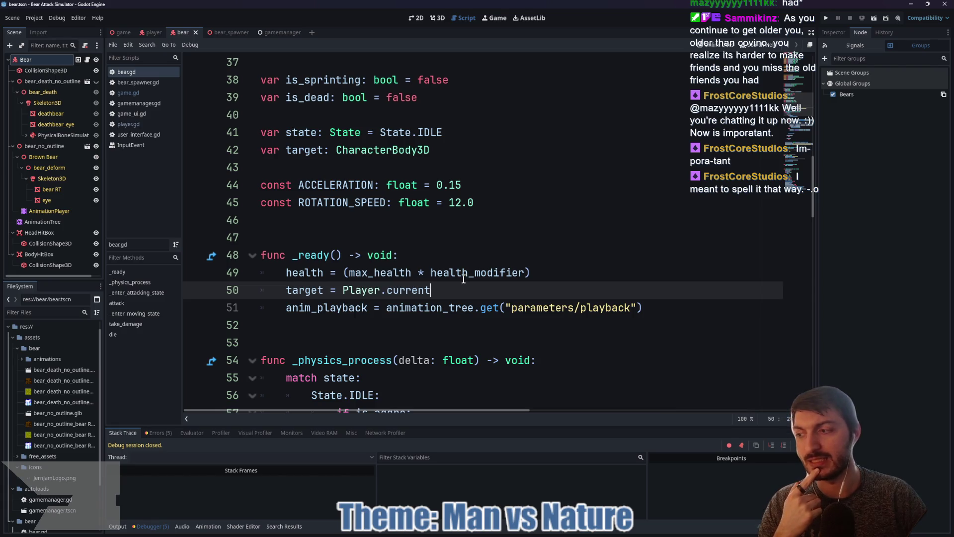
left_click(462, 277)
left_click(452, 290)
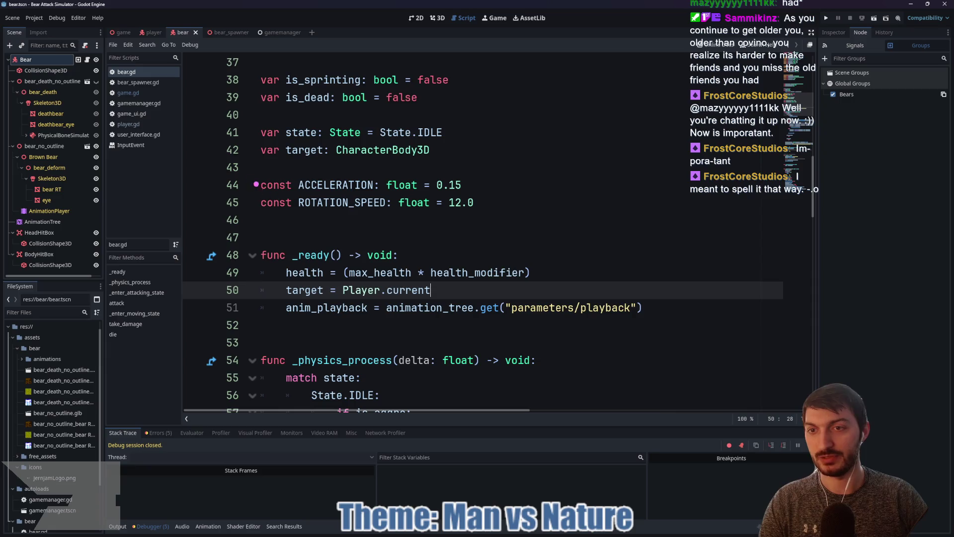
mouse_move(194, 117)
left_mouse_down()
mouse_move(313, 357)
mouse_move(318, 395)
left_mouse_up()
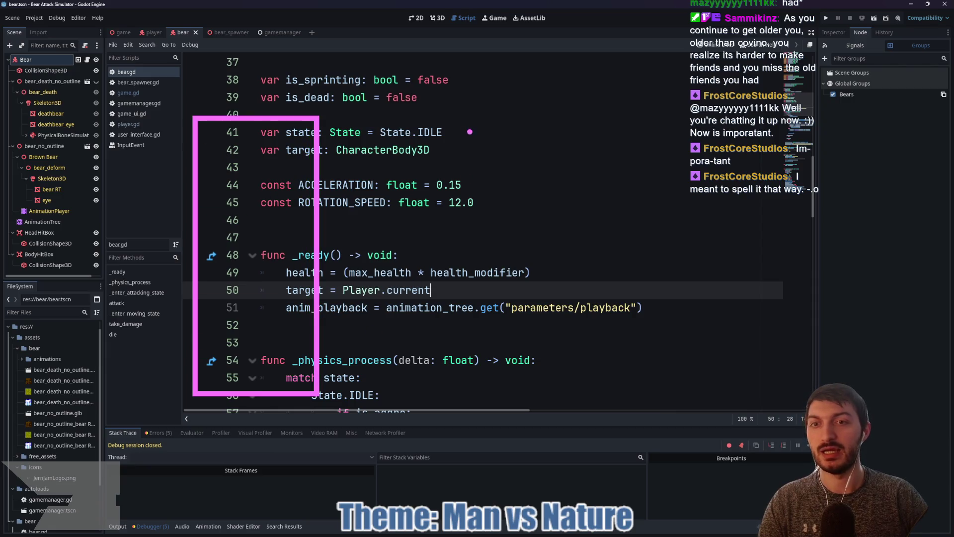
left_click_drag(438, 76, 651, 424)
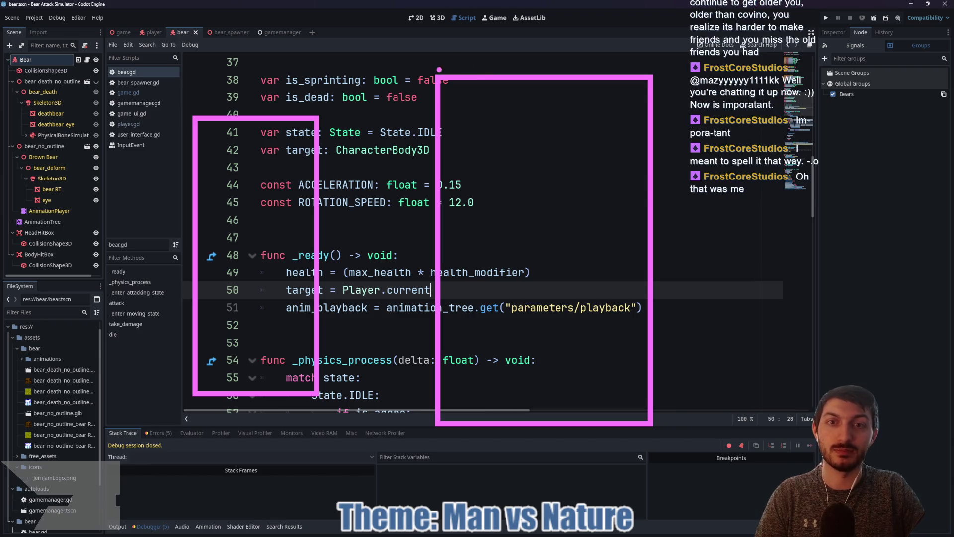
mouse_move(456, 43)
left_mouse_down()
mouse_move(453, 69)
mouse_move(475, 38)
mouse_move(471, 74)
left_mouse_up()
mouse_move(472, 64)
left_mouse_down()
mouse_move(487, 56)
mouse_move(492, 73)
mouse_move(568, 67)
mouse_move(546, 71)
left_mouse_up()
left_click(494, 52)
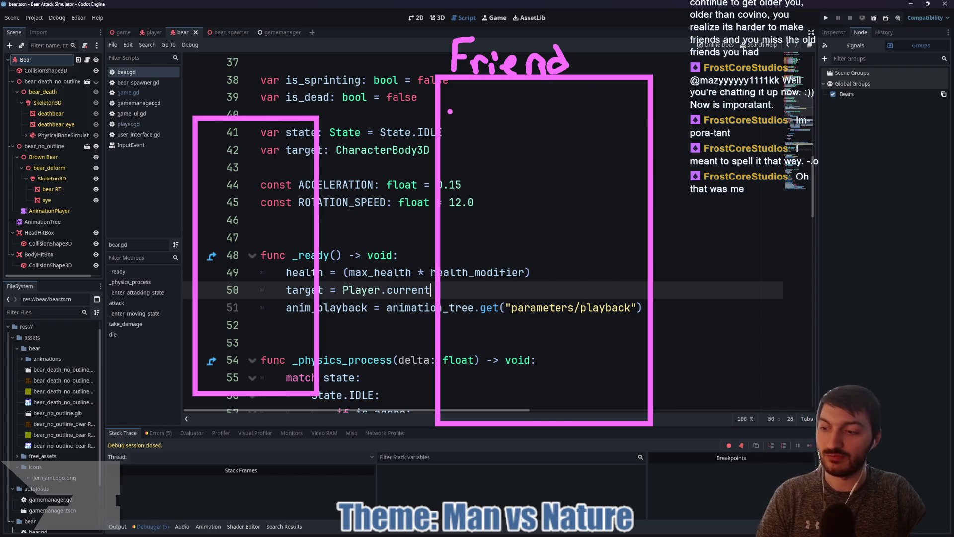
left_click_drag(452, 105, 485, 136)
left_click_drag(454, 182, 479, 184)
left_click_drag(461, 259, 489, 264)
mouse_move(203, 142)
left_mouse_down()
mouse_move(223, 145)
mouse_move(224, 197)
left_mouse_up()
left_click_drag(204, 219, 222, 222)
left_click_drag(202, 172, 223, 169)
mouse_move(204, 254)
left_mouse_down()
mouse_move(222, 256)
mouse_move(222, 300)
left_mouse_up()
left_click_drag(204, 332, 219, 332)
left_click_drag(211, 349, 225, 348)
left_click_drag(210, 366, 224, 366)
left_click_drag(226, 79, 209, 114)
mouse_move(231, 114)
left_mouse_down()
mouse_move(244, 97)
mouse_move(251, 114)
mouse_move(328, 115)
left_mouse_up()
left_click_drag(323, 104, 312, 113)
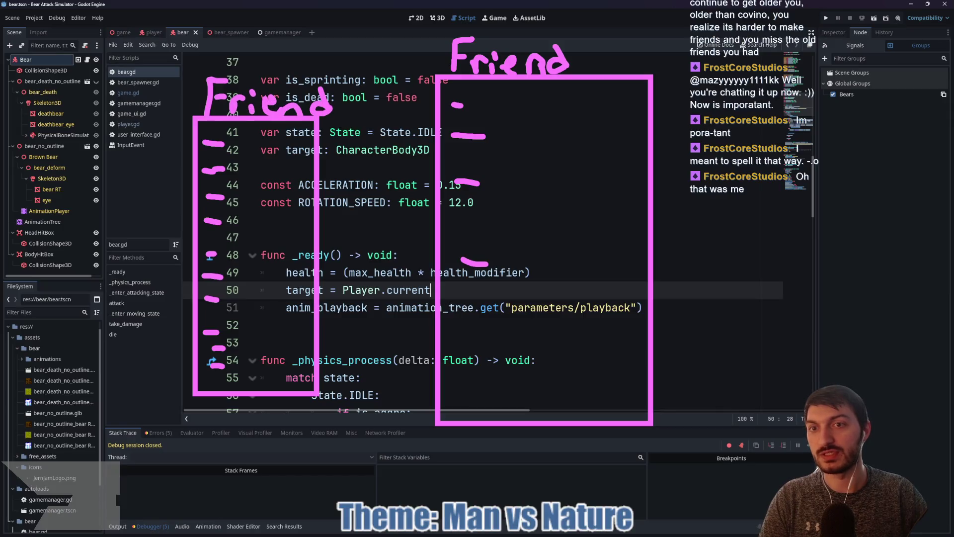
left_click_drag(413, 31, 413, 67)
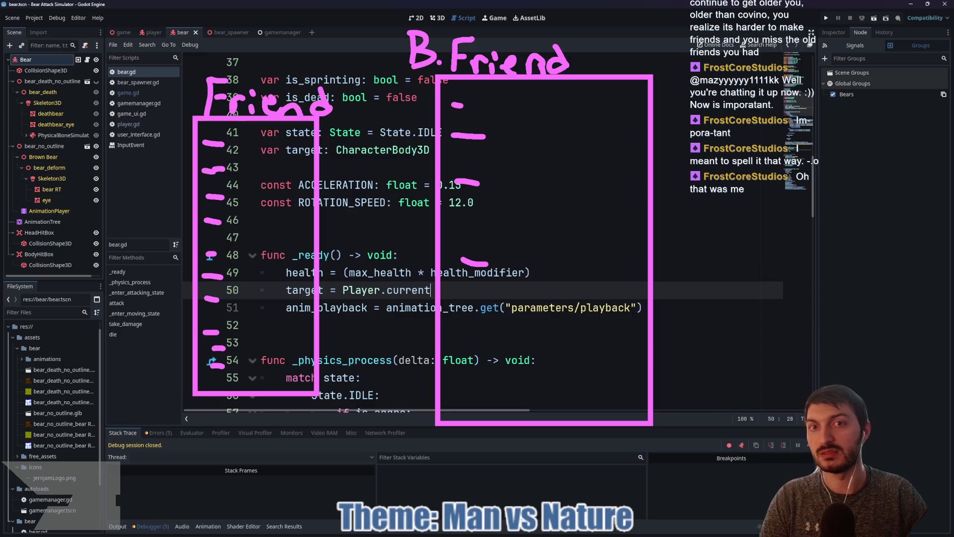
key("Escape")
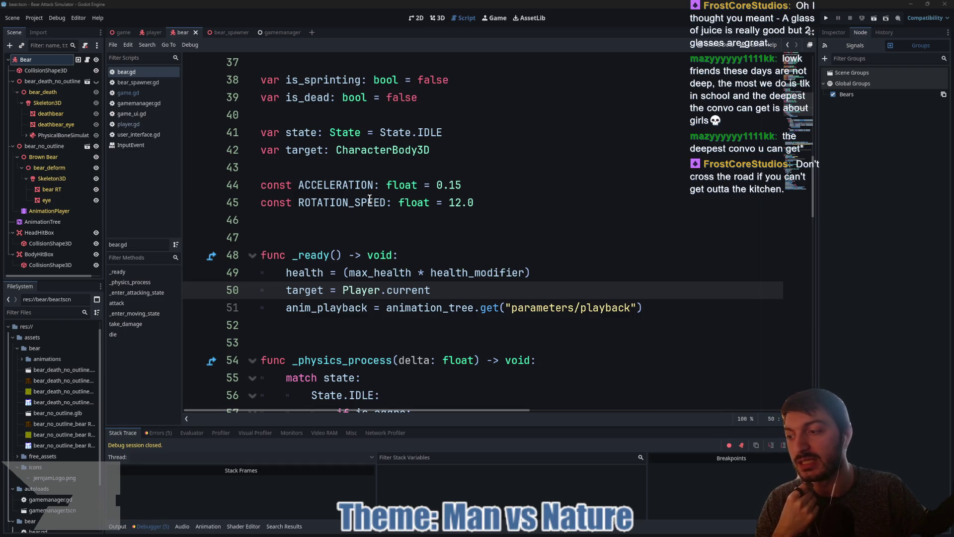
left_click(337, 234)
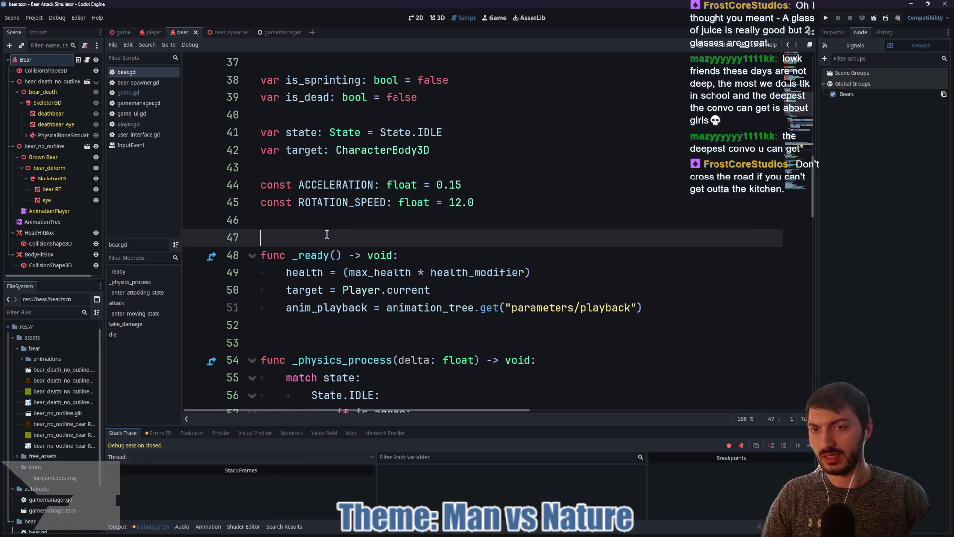
left_click(301, 327)
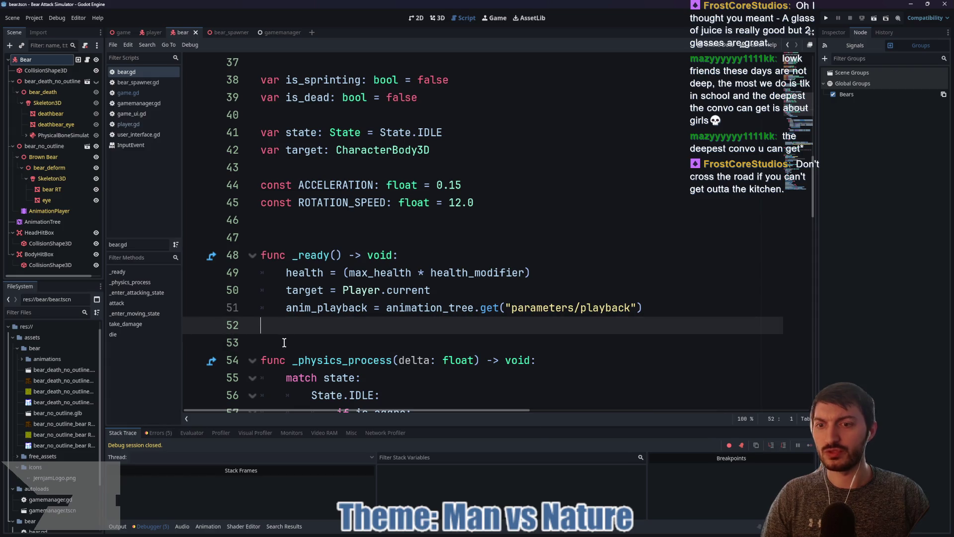
scroll(285, 340, "down", 1)
scroll(288, 338, "up", 4)
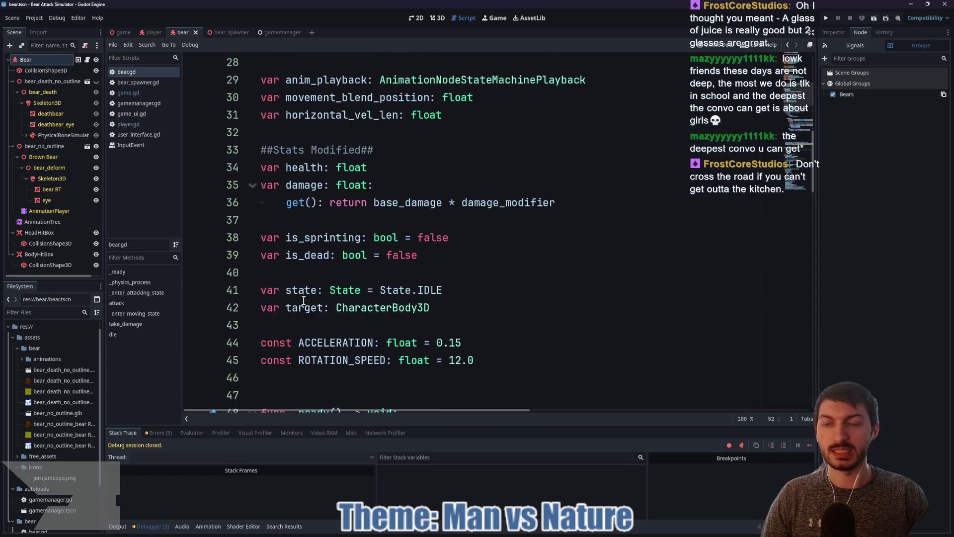
scroll(304, 301, "down", 1)
left_click(290, 342)
left_click(290, 325)
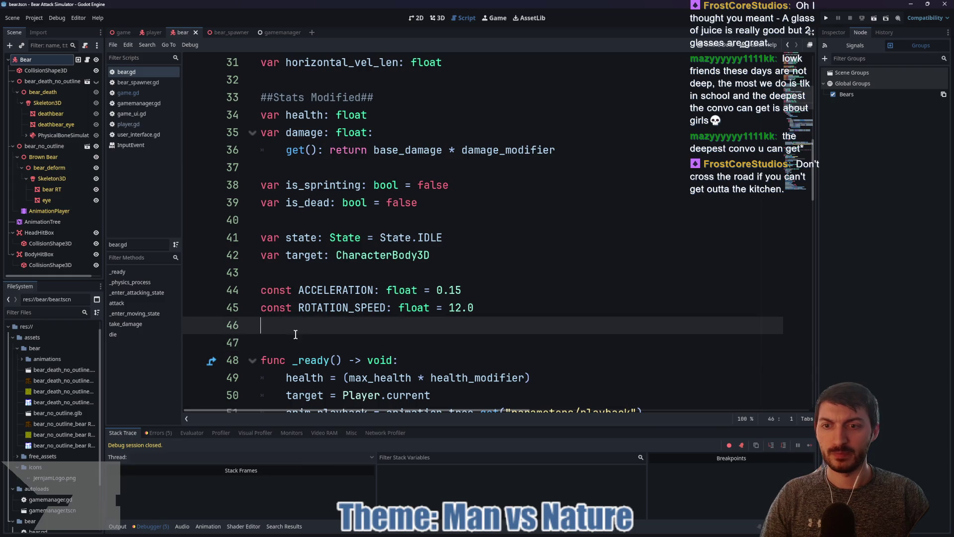
scroll(298, 328, "down", 3)
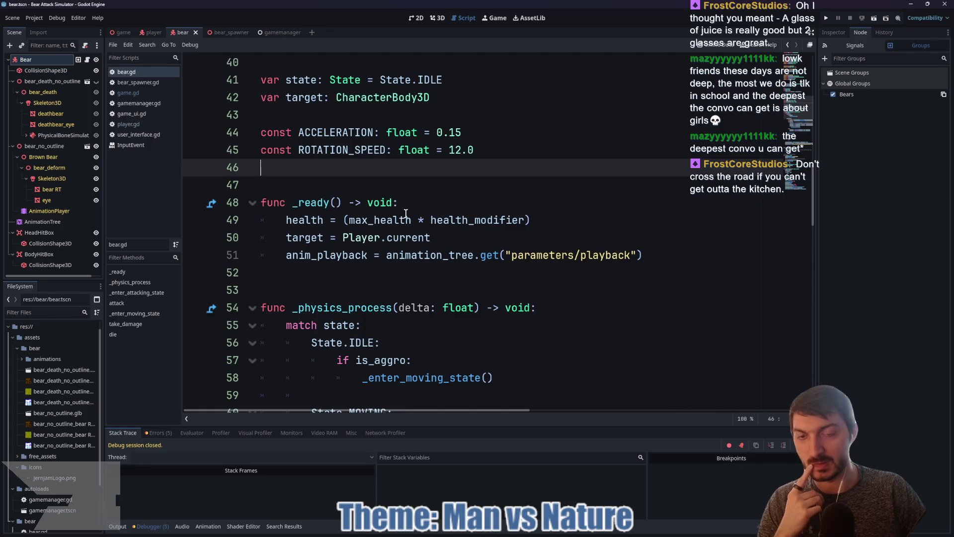
scroll(410, 224, "up", 10)
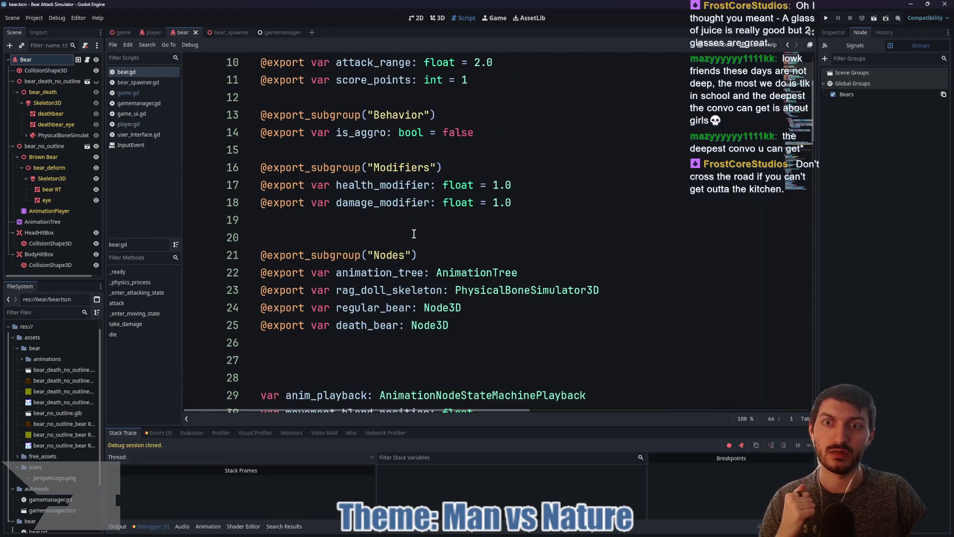
scroll(414, 234, "up", 3)
scroll(407, 227, "down", 6)
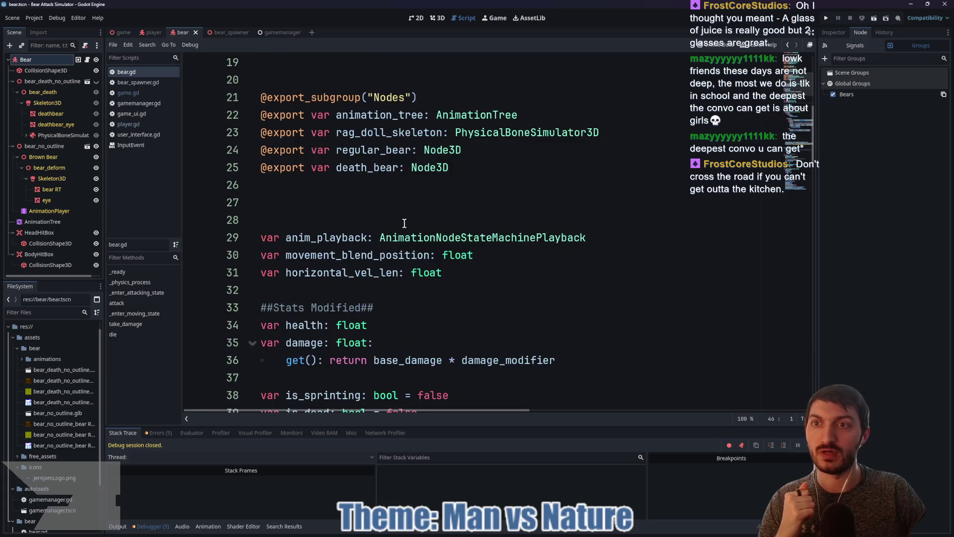
scroll(404, 229, "down", 2)
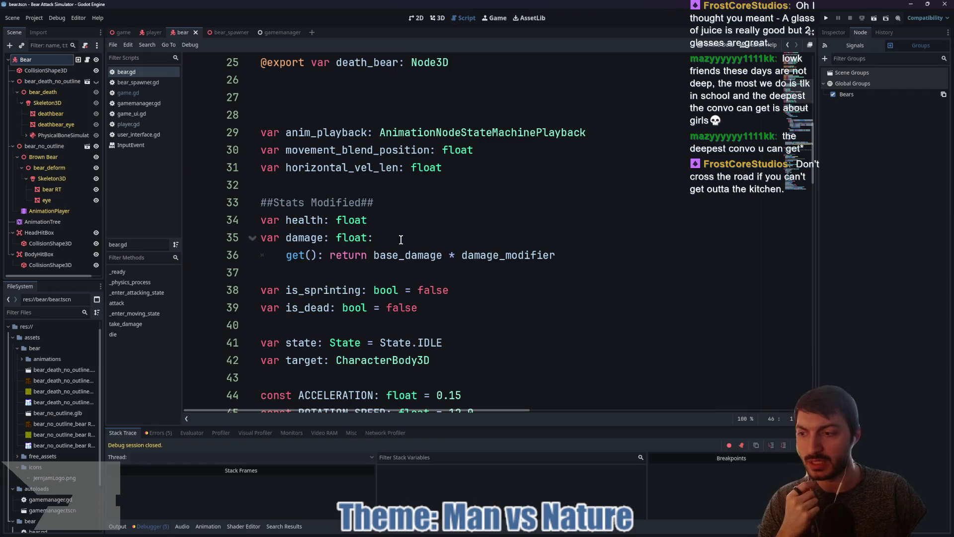
scroll(401, 240, "down", 3)
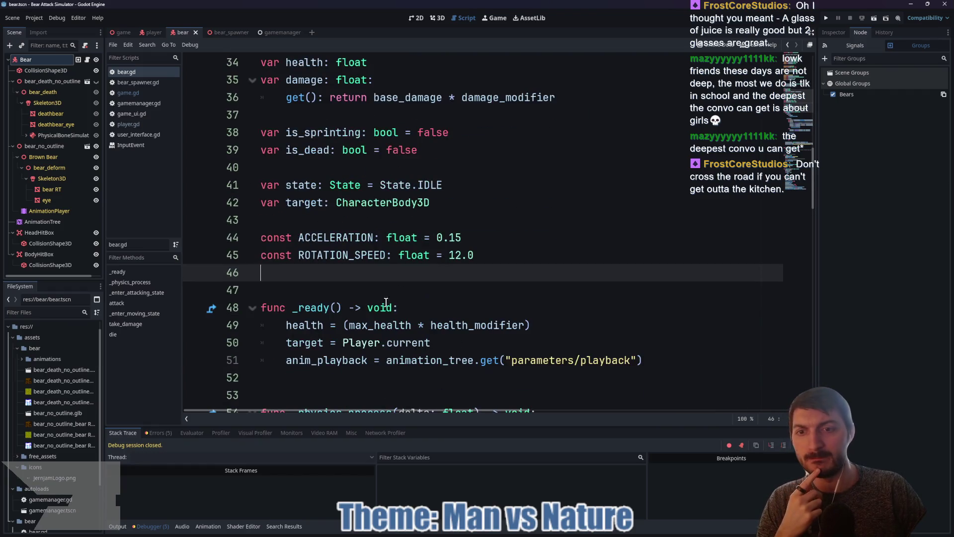
left_click(407, 309)
left_click_drag(403, 308, 274, 308)
left_click_drag(403, 309, 261, 308)
left_click(415, 309)
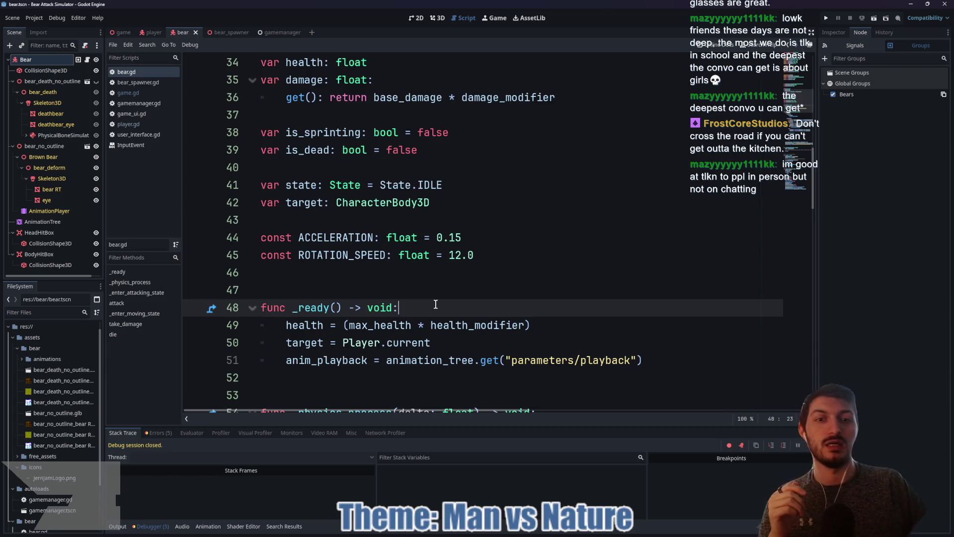
left_click(431, 297)
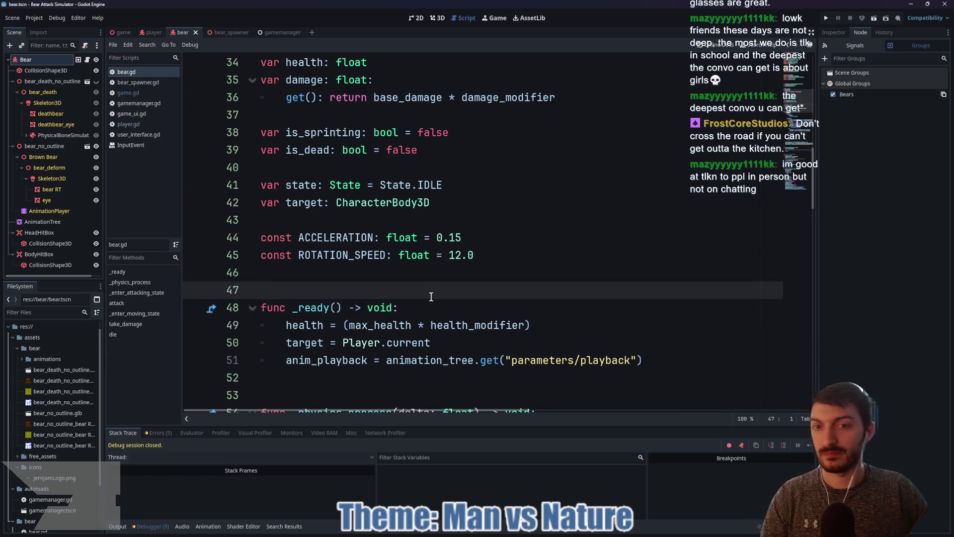
left_click(430, 305)
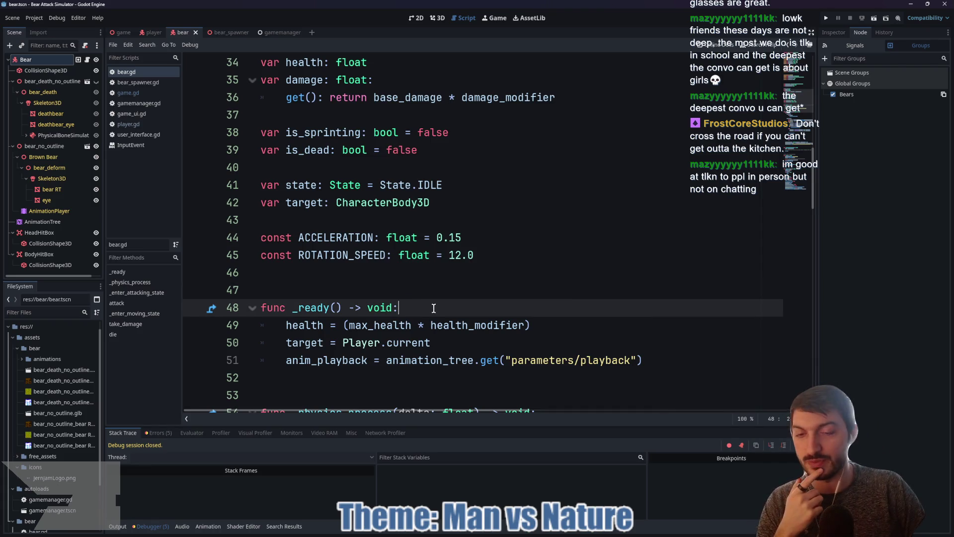
left_click_drag(440, 343, 292, 342)
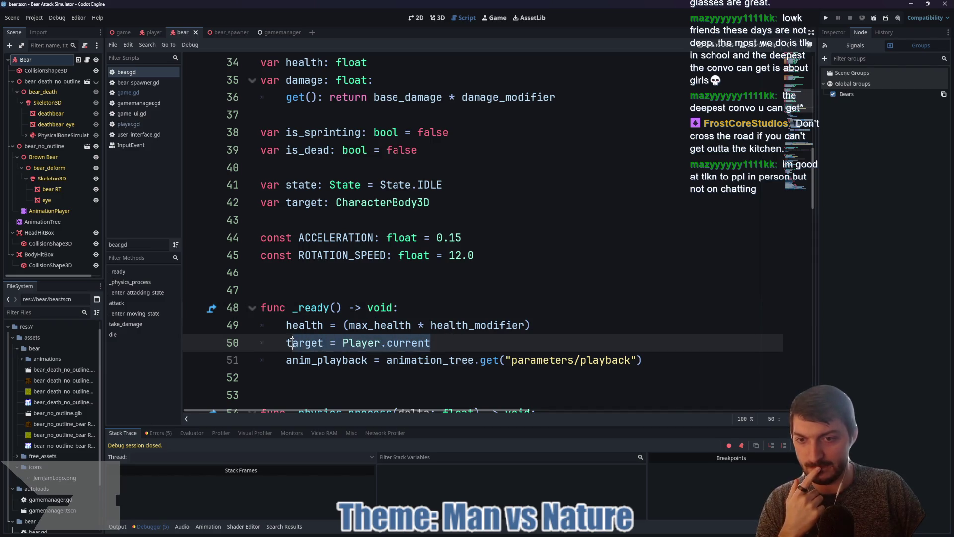
Review the target = Player.current assignment on line 50 and the health line above it.
left_click(433, 343)
key("shift+Home")
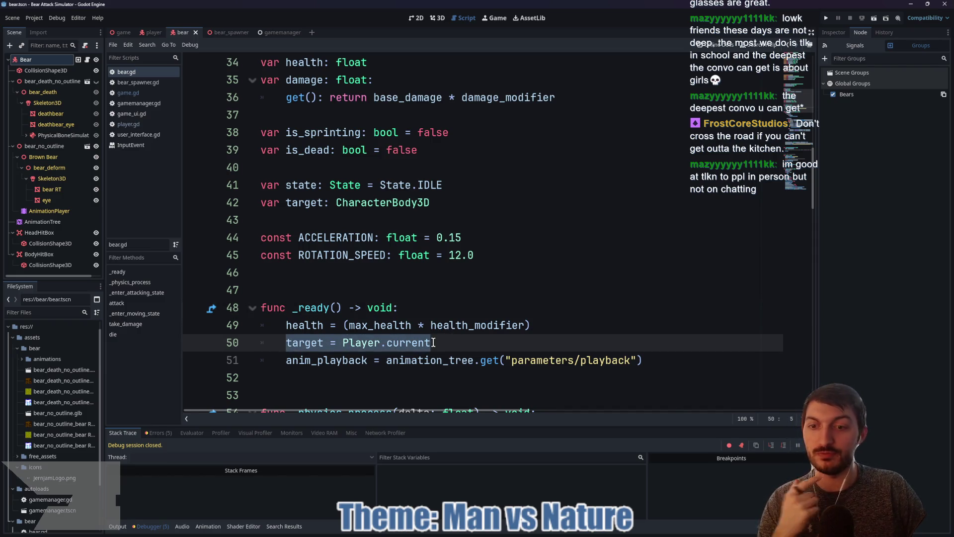
left_click(441, 343)
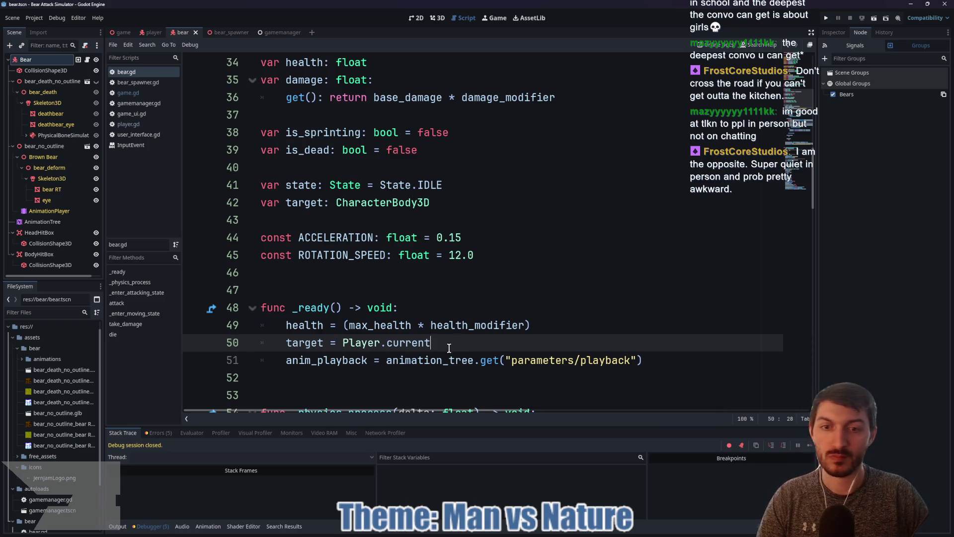
key("ctrl+shift+Left")
key("ctrl+shift+Left")
key("Right")
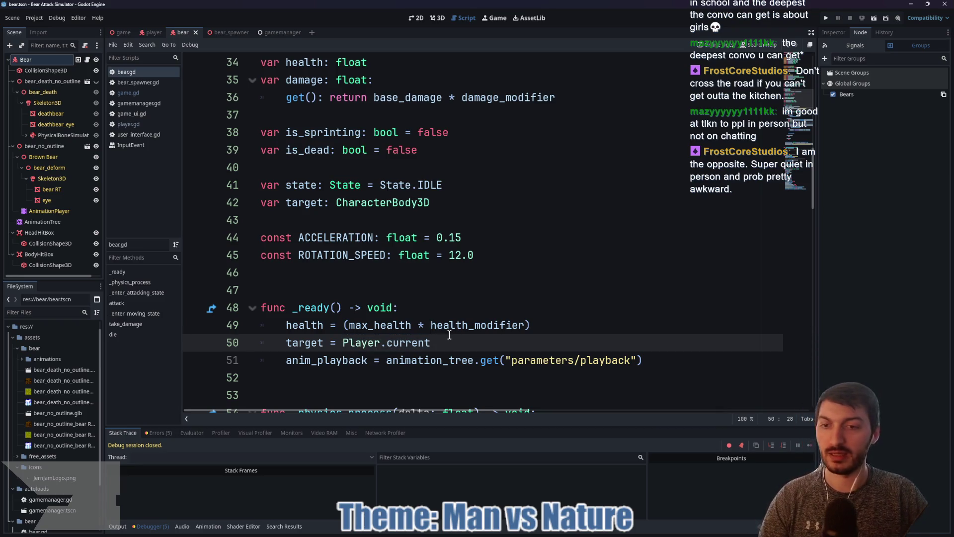
left_click(558, 325)
left_click(471, 343)
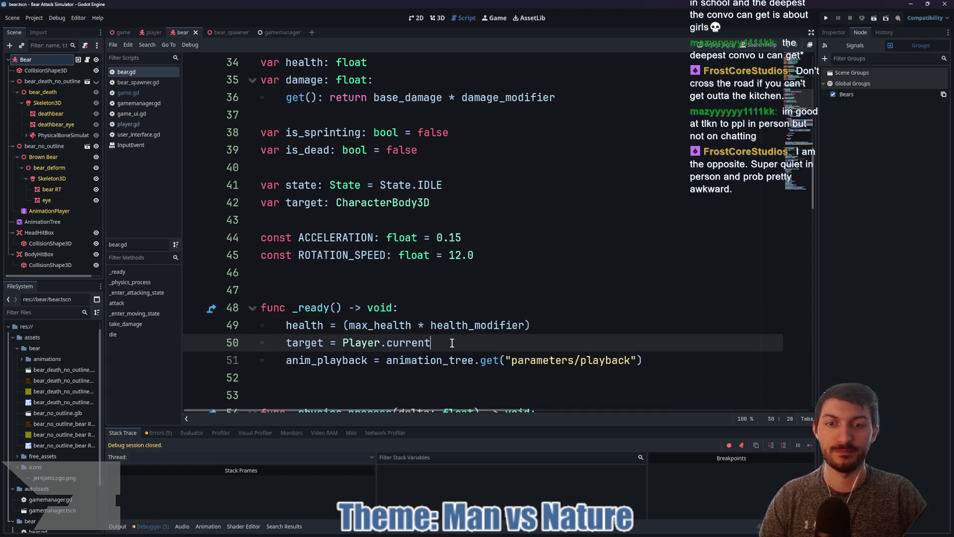
left_click(561, 326)
left_click(500, 339)
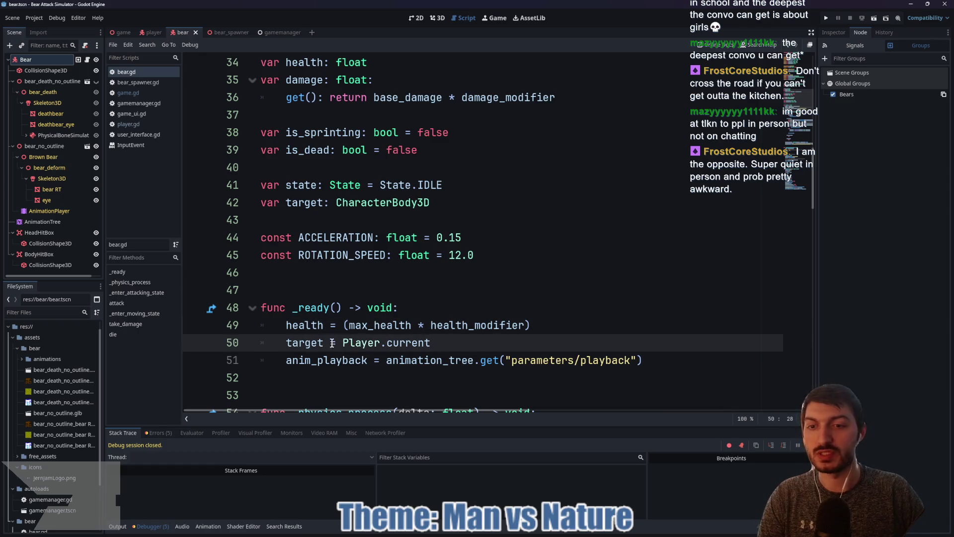
left_click(547, 326)
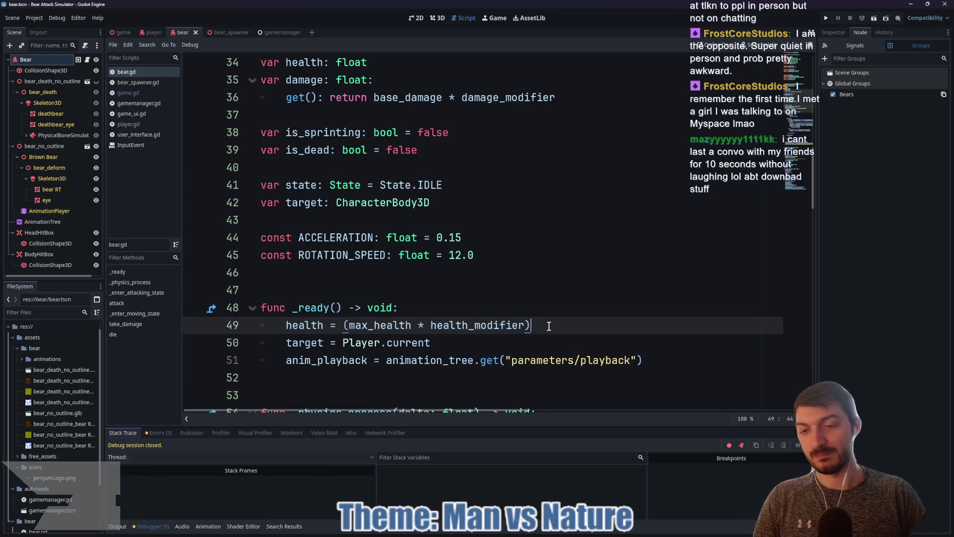
Move to the blank line after _ready and show the Bear node's Inspector properties.
scroll(553, 307, "down", 2)
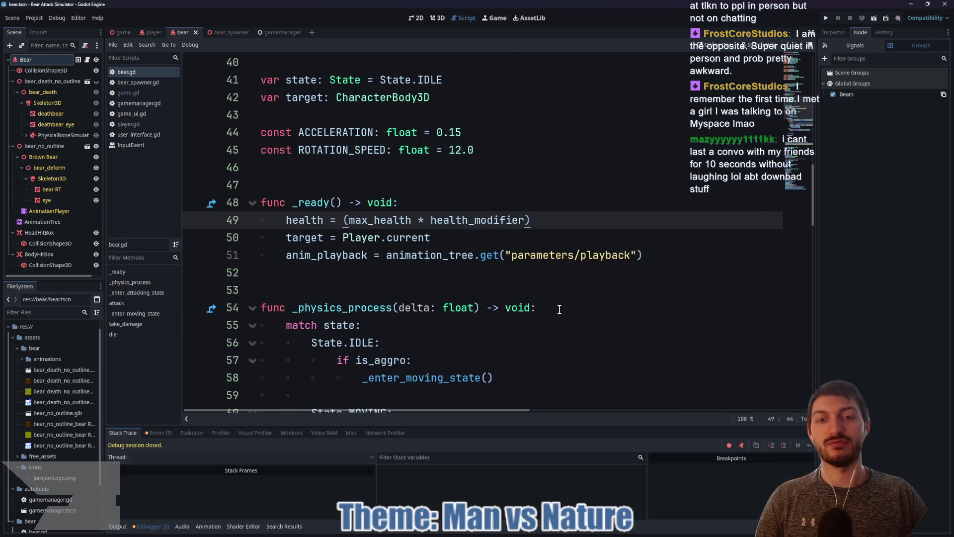
left_click(529, 286)
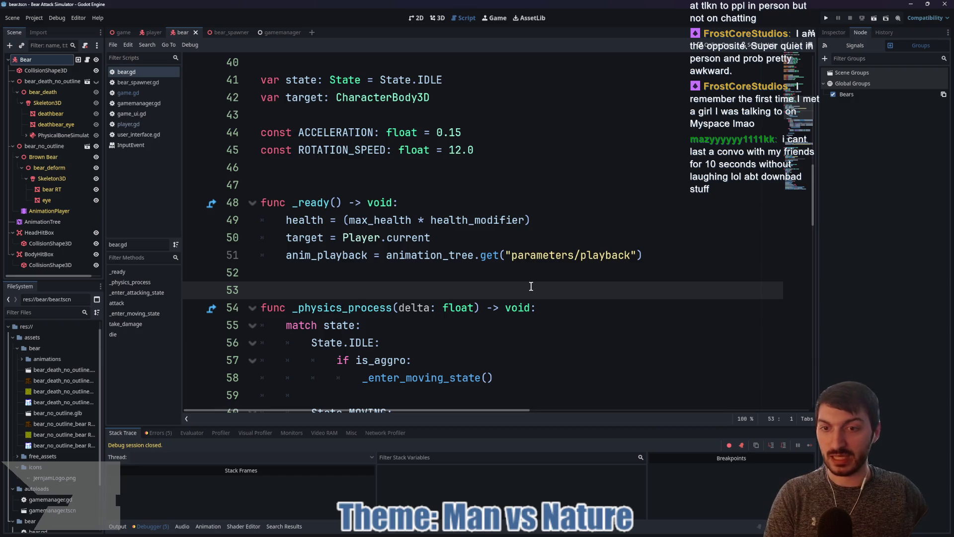
left_click(841, 32)
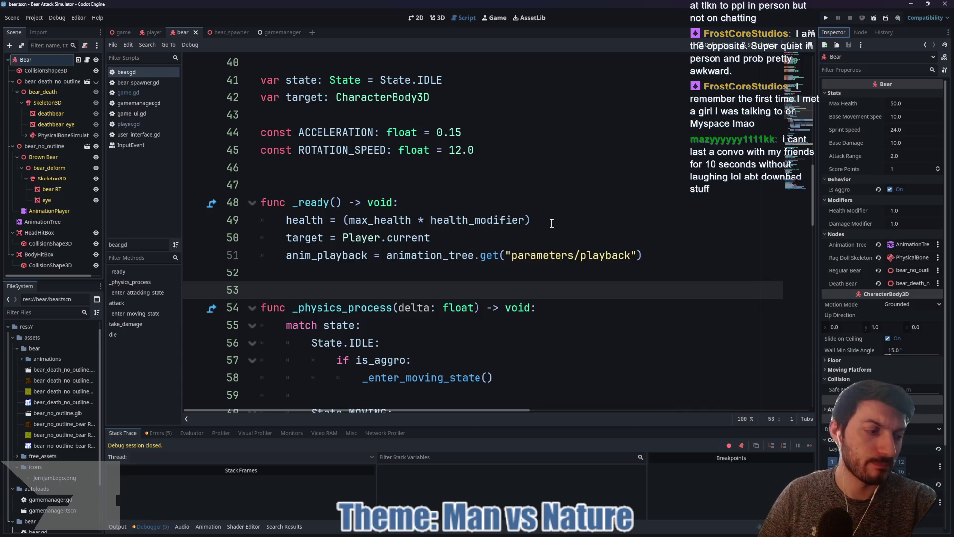
left_click_drag(431, 238, 270, 241)
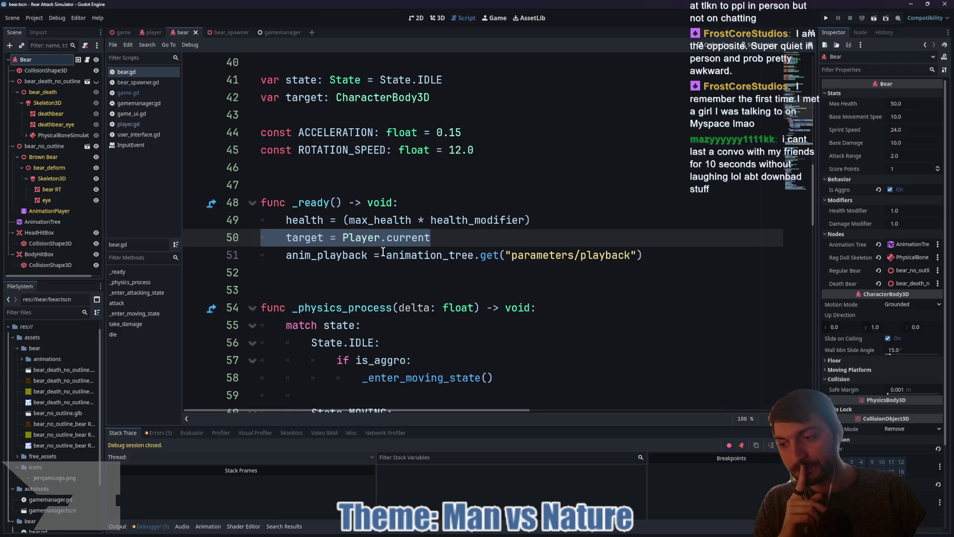
scroll(462, 239, "down", 2)
scroll(462, 240, "down", 1)
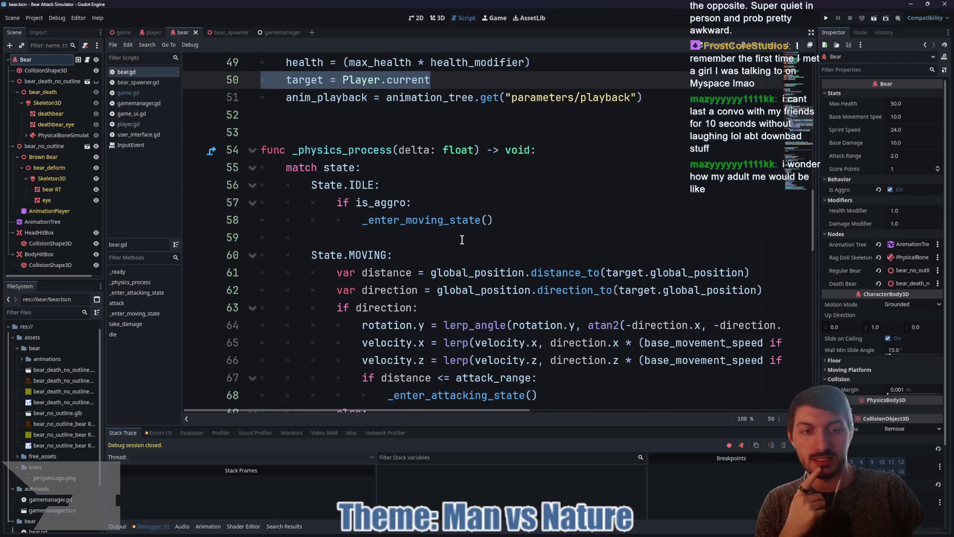
scroll(447, 251, "up", 1)
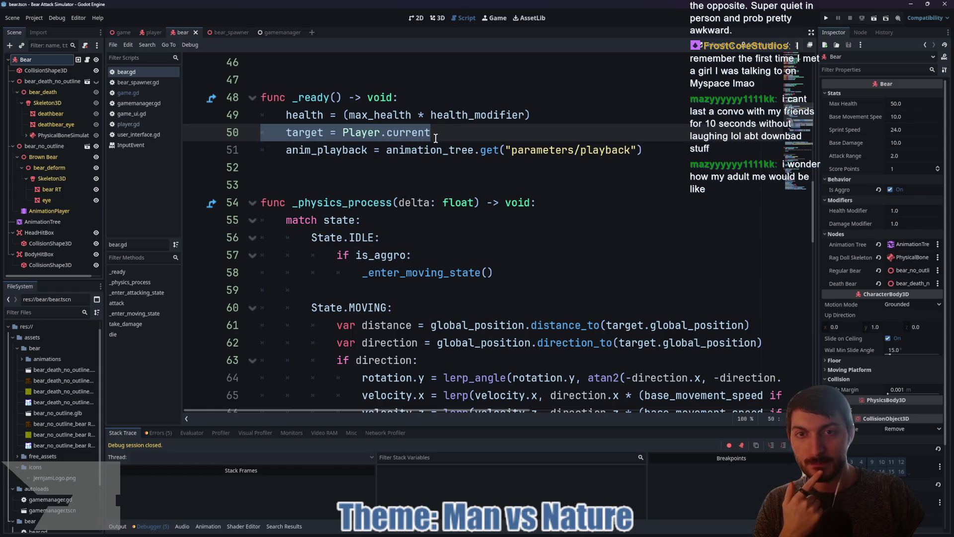
left_click(409, 309)
Under State.MOVING, add target = (Player.current if is_instance_valid(Player.current) else null).
key("Return")
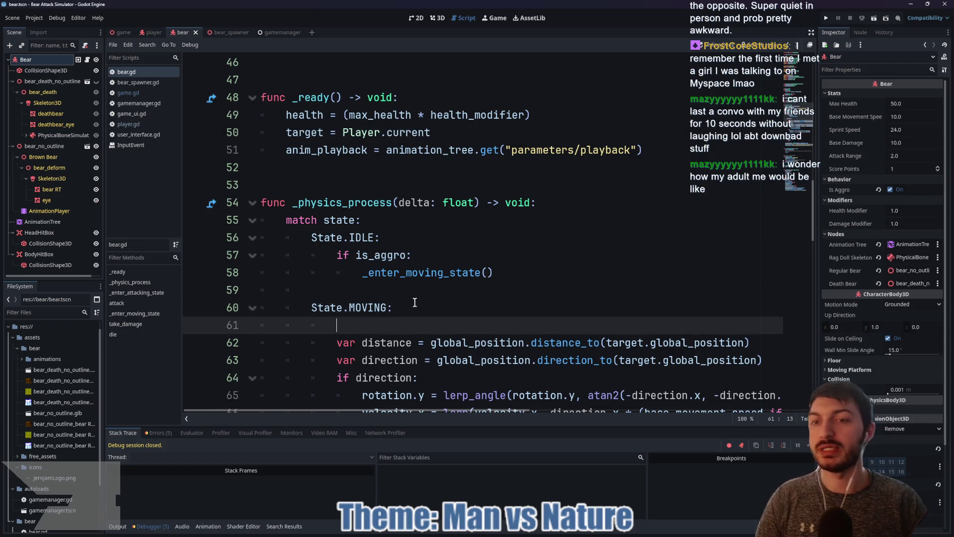
type("target")
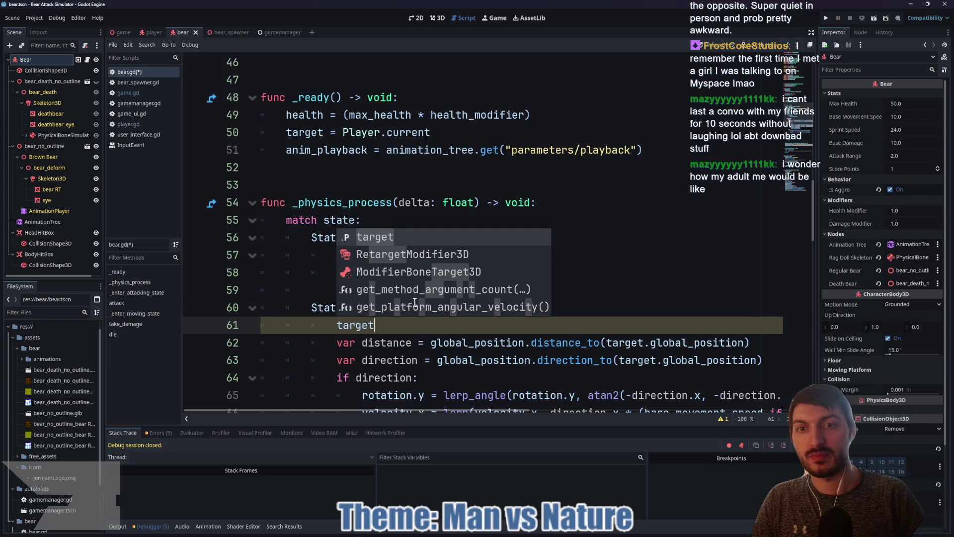
key("BackSpace")
key("BackSpace")
key("BackSpace")
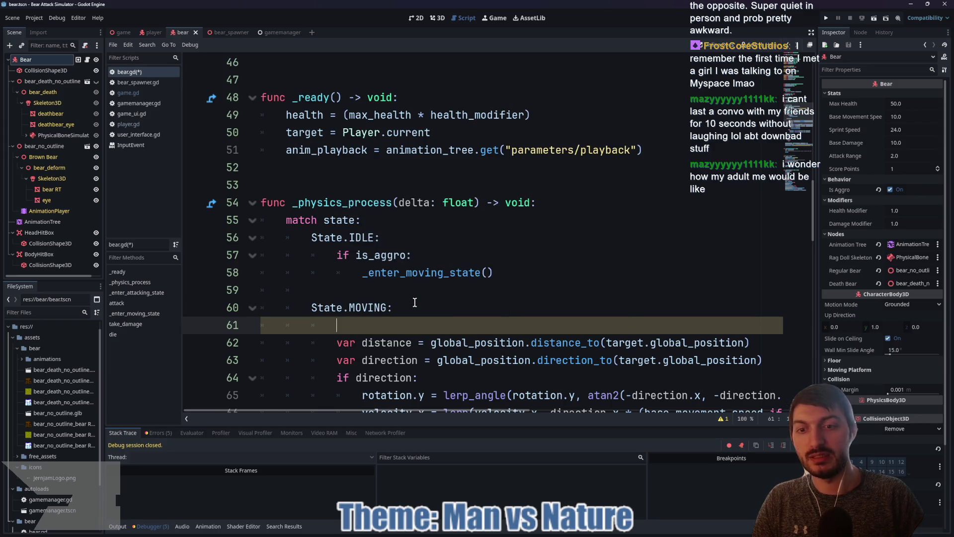
type("if is_insta")
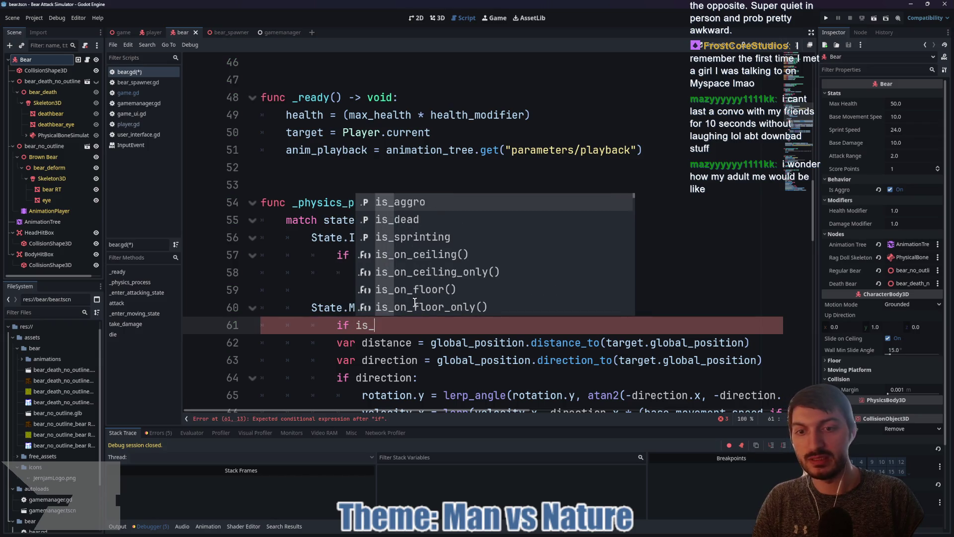
type("n")
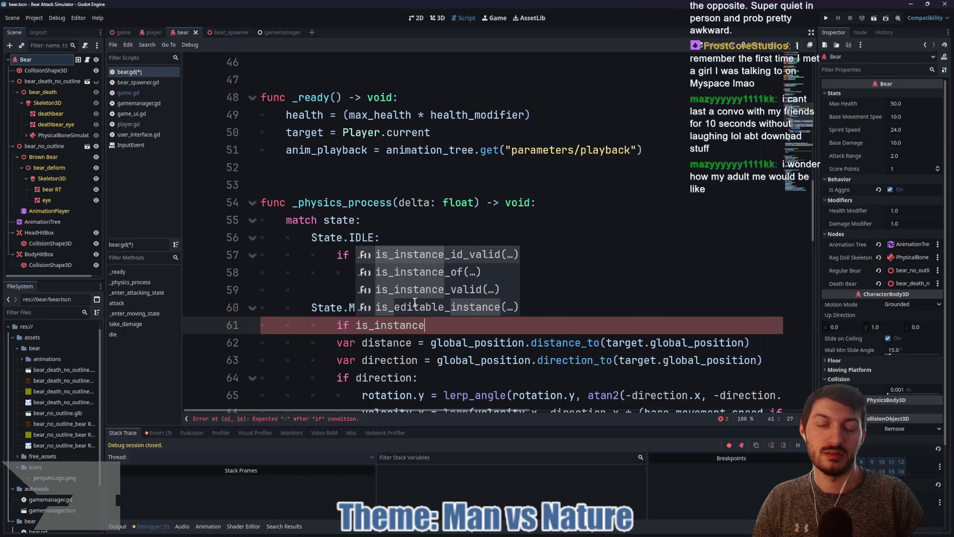
key("BackSpace")
key("BackSpace")
key("BackSpace")
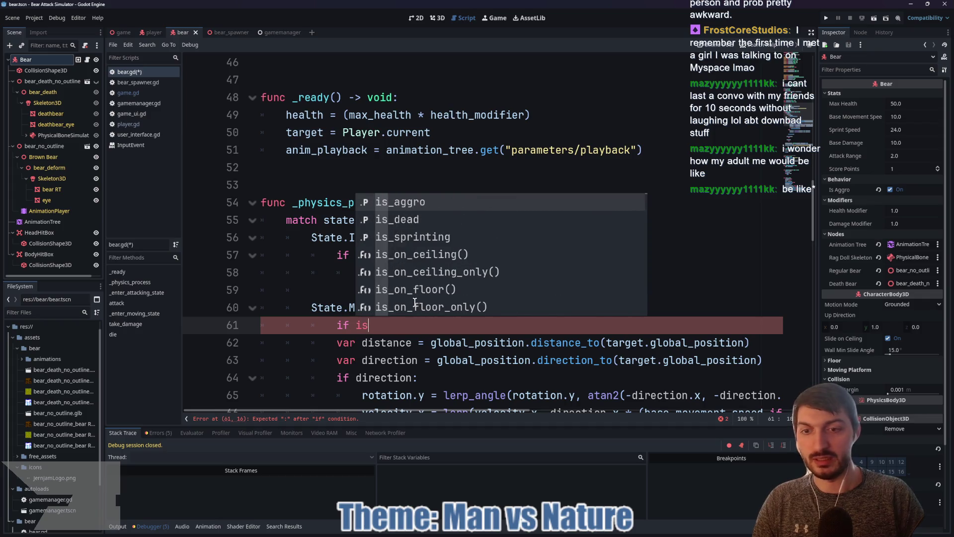
key("BackSpace")
type("target =")
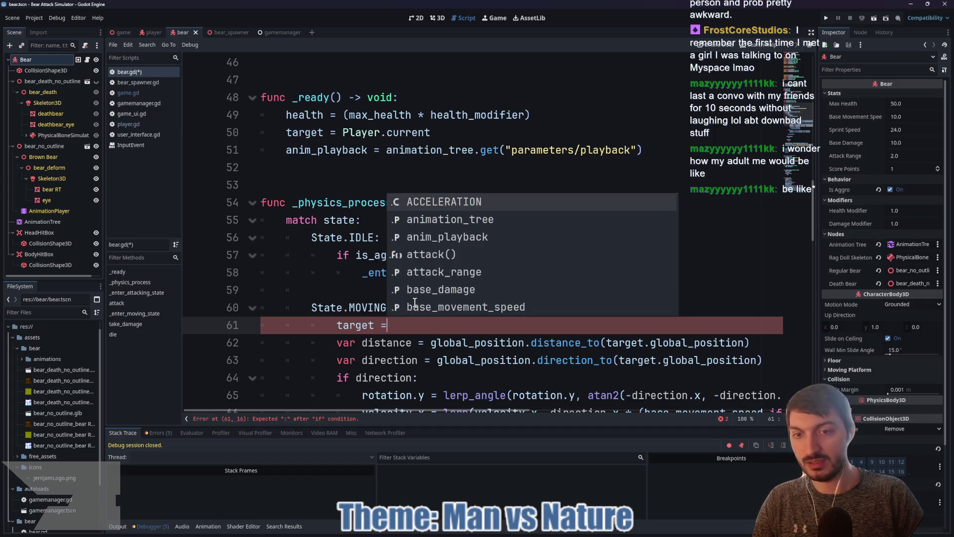
type(" Player.current")
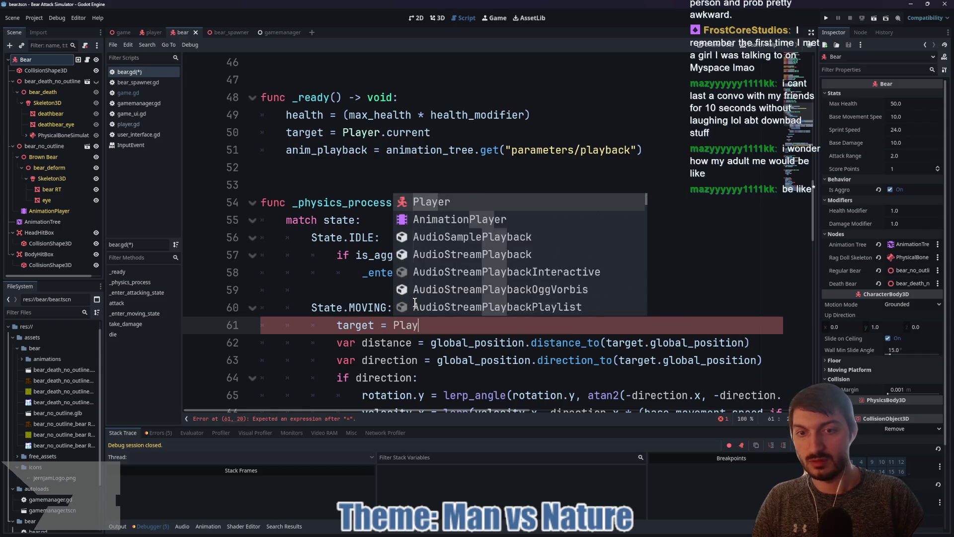
type(" if is_insta")
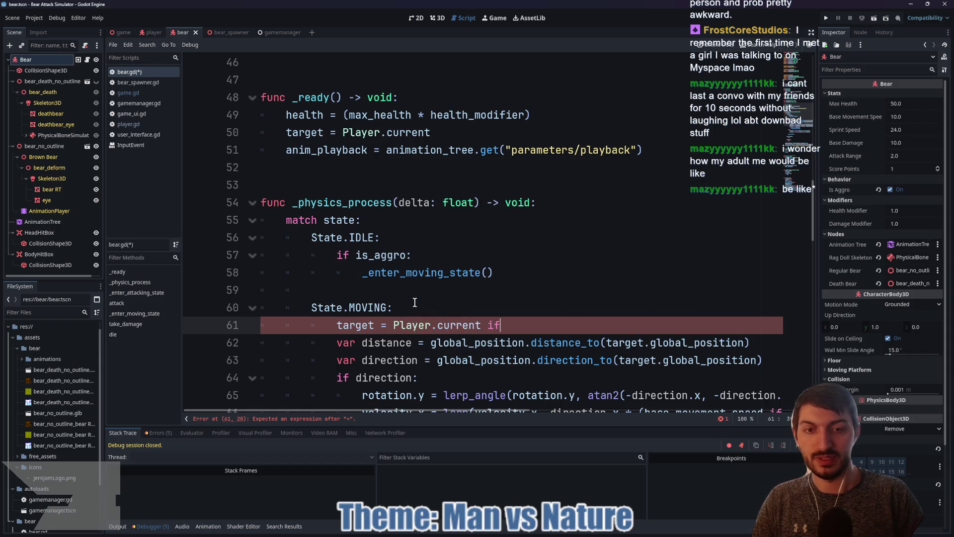
type("nce")
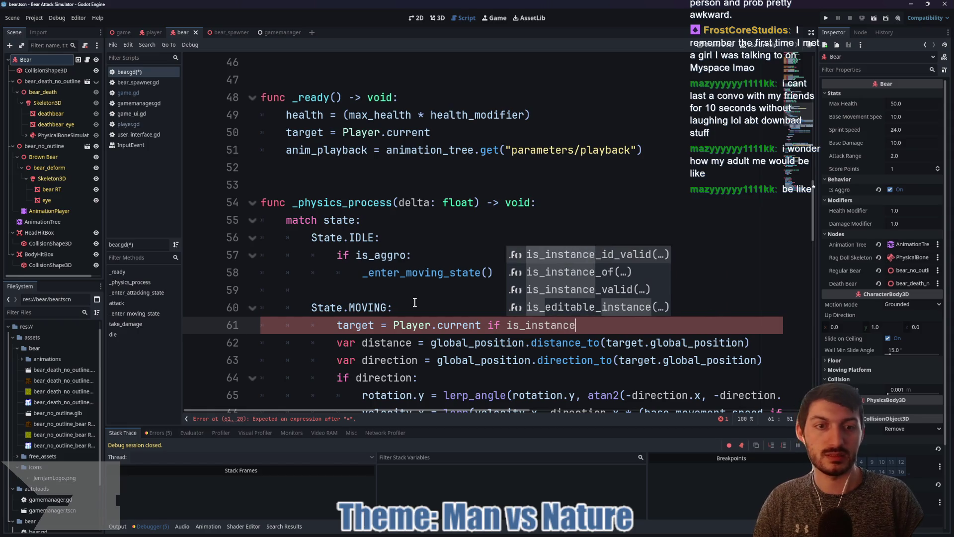
key("Return")
type("Player.current")
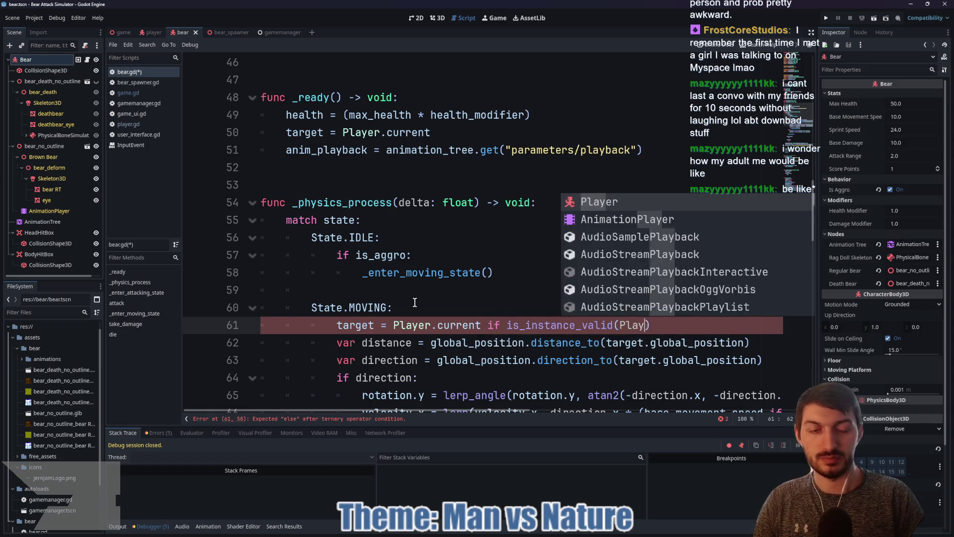
left_click(724, 325)
type("else null")
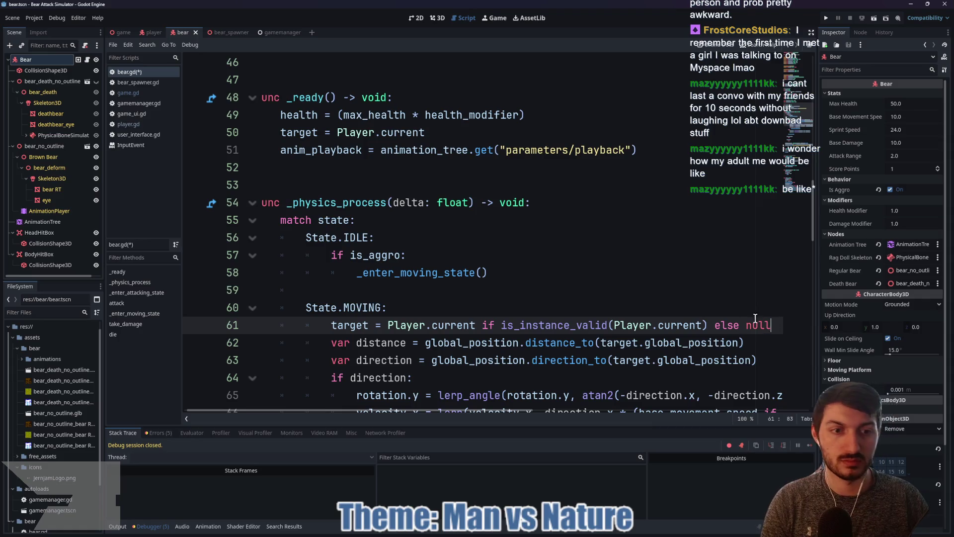
left_click_drag(771, 325, 387, 326)
type("(")
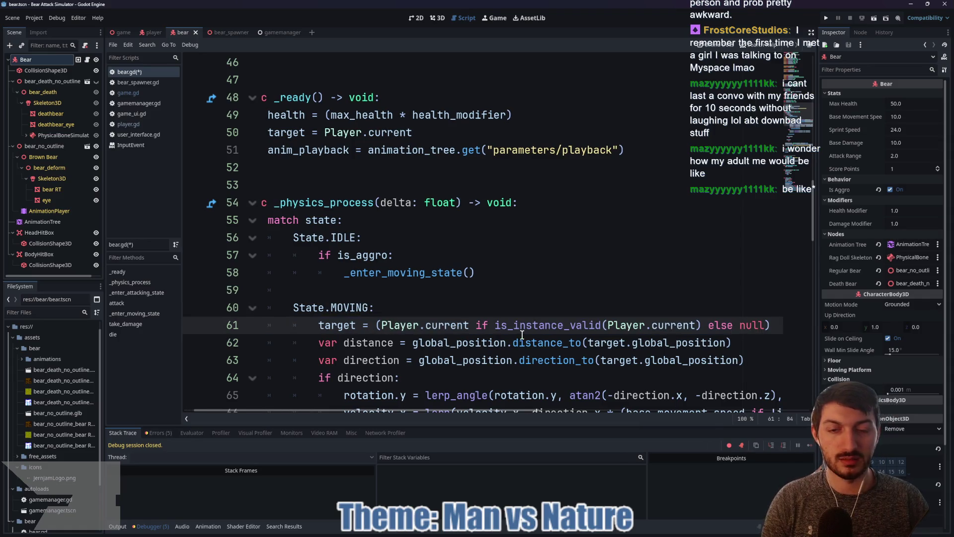
Save bear.gd and run the game from the game scene to test the change.
left_click(450, 325)
key("ctrl+s")
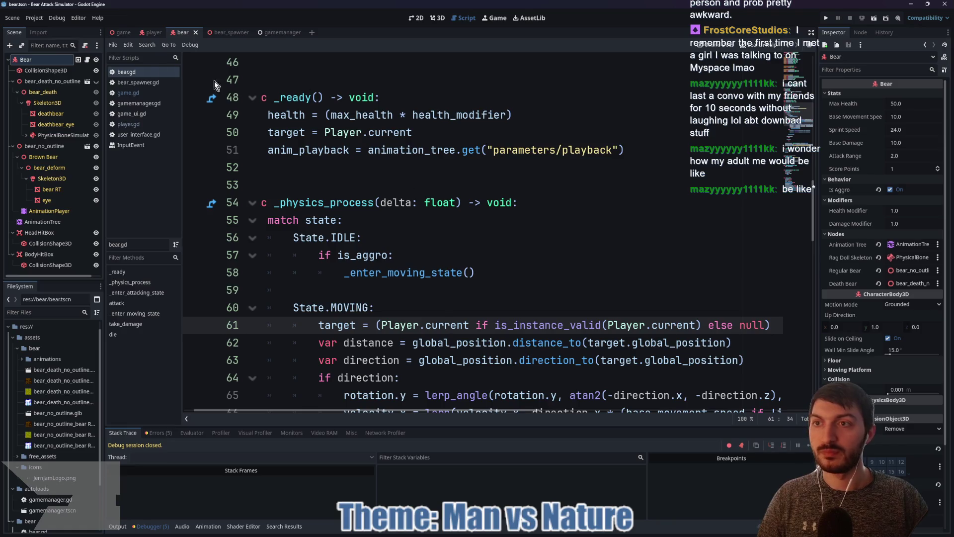
left_click(121, 32)
key("F5")
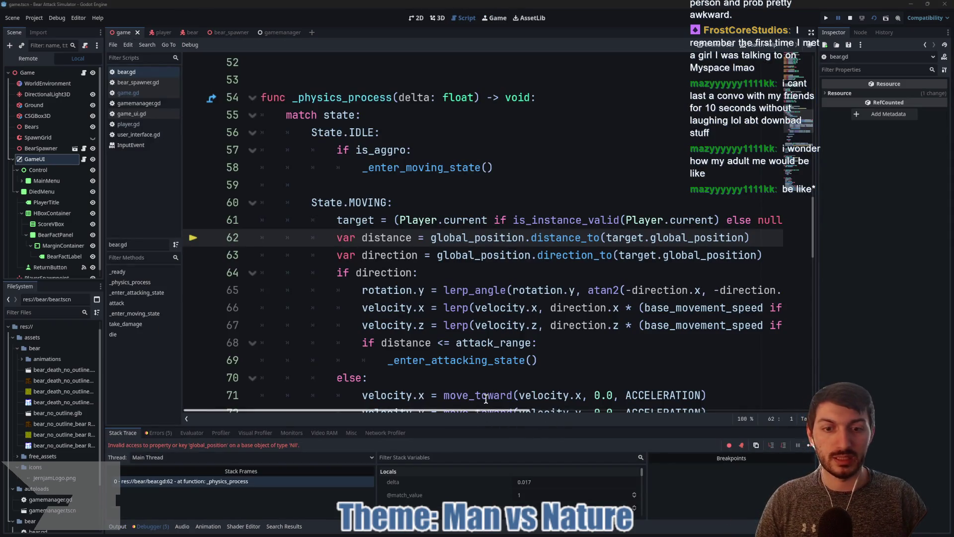
Stop the crashed run, add 'if target == null: return' above the distance line, and relaunch.
left_click(851, 18)
left_click(336, 237)
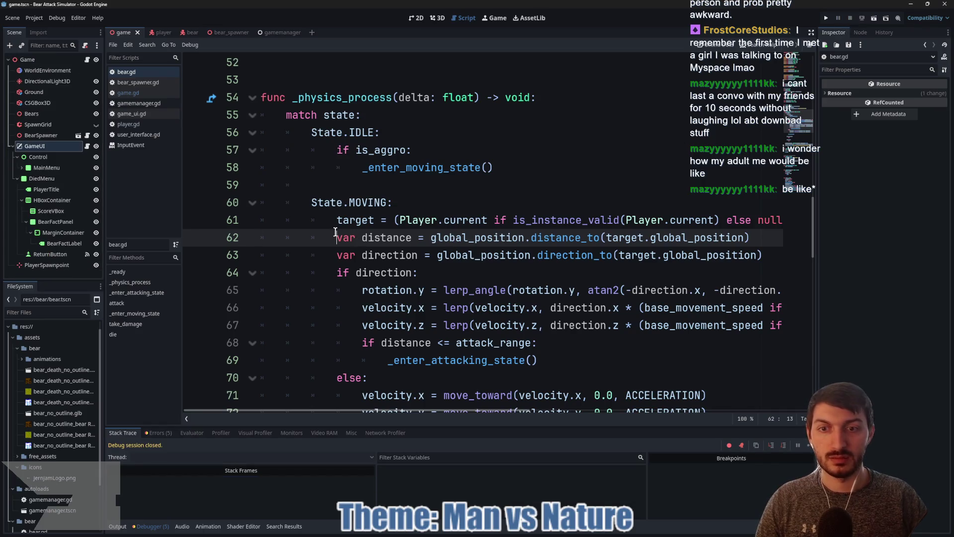
key("Return")
key("Up")
type("if target == null: re")
type("turn")
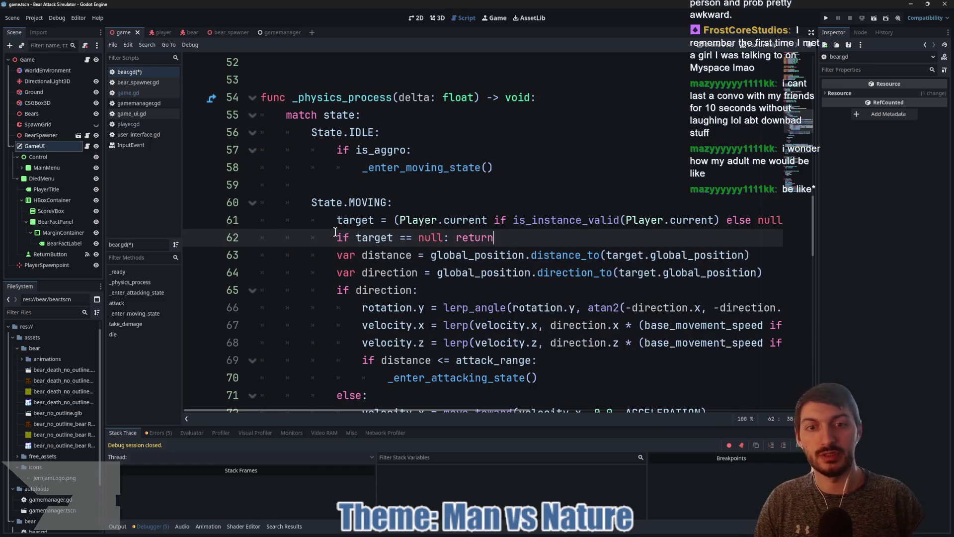
key("F5")
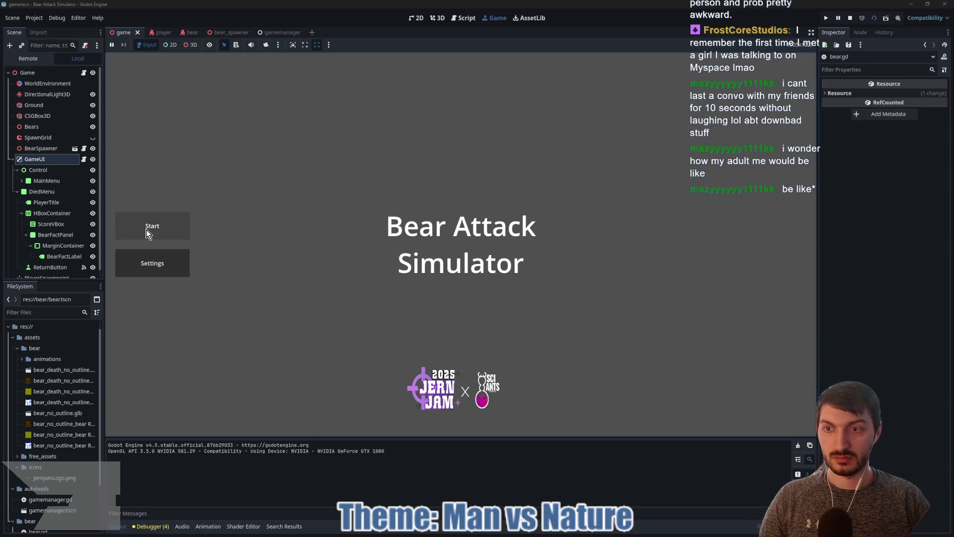
Start a game, punch the bears until the player dies, then return to the main menu.
left_click(148, 227)
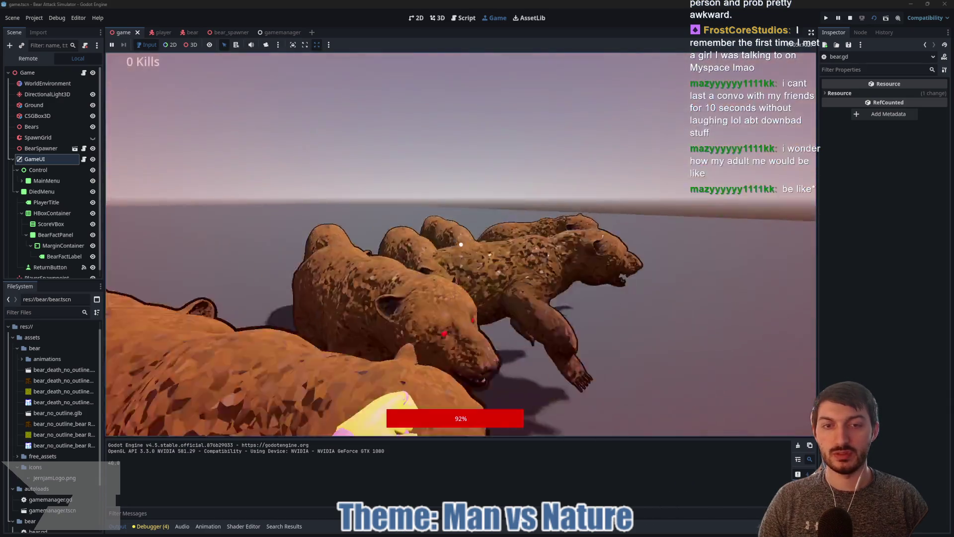
left_click(461, 244)
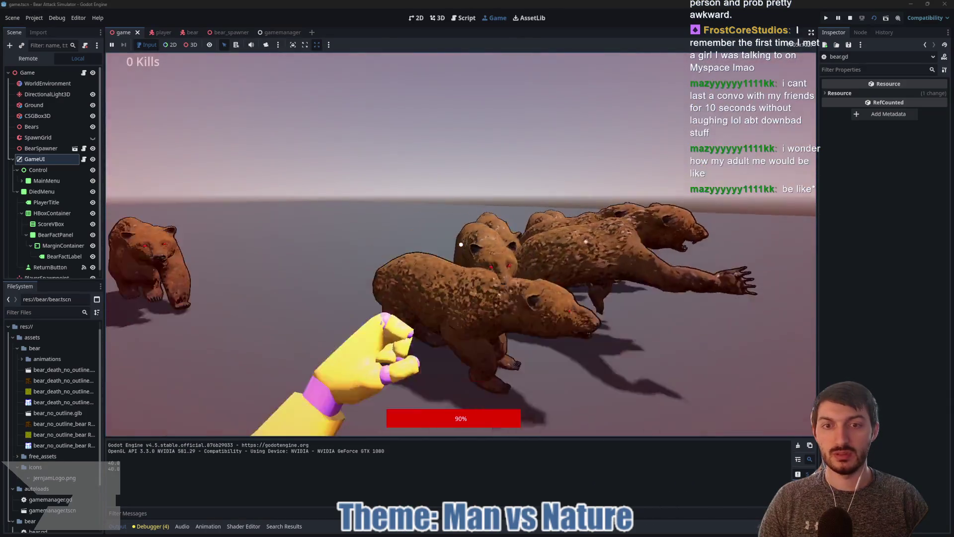
left_click(462, 245)
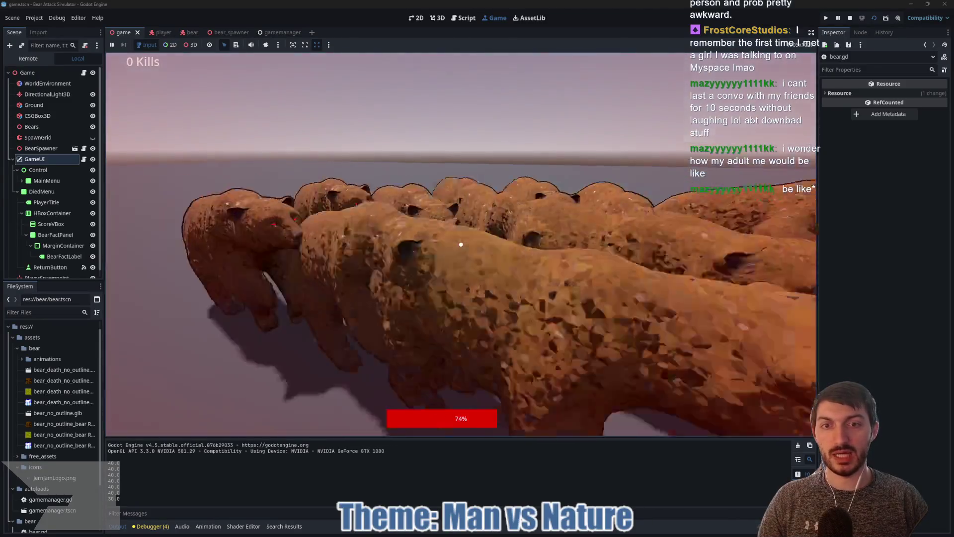
left_click(461, 244)
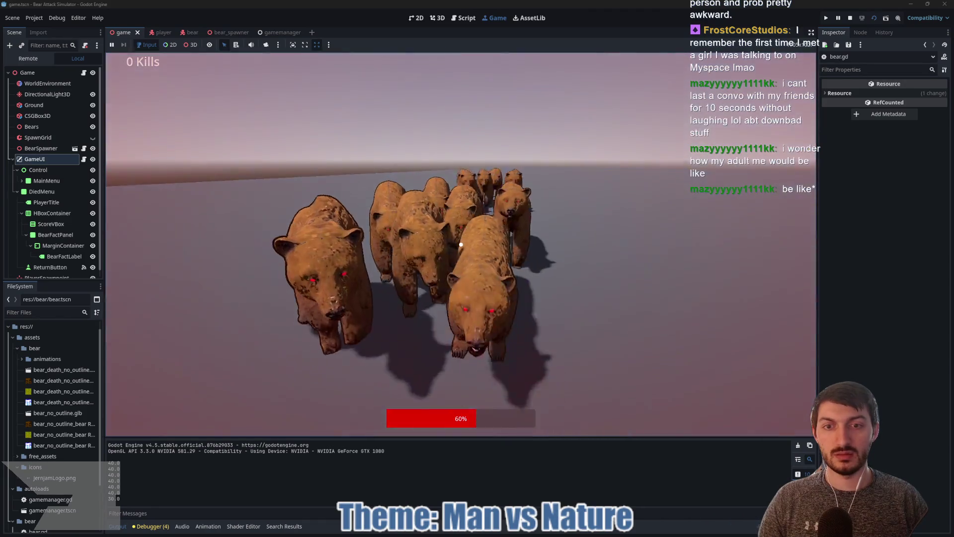
left_click(462, 245)
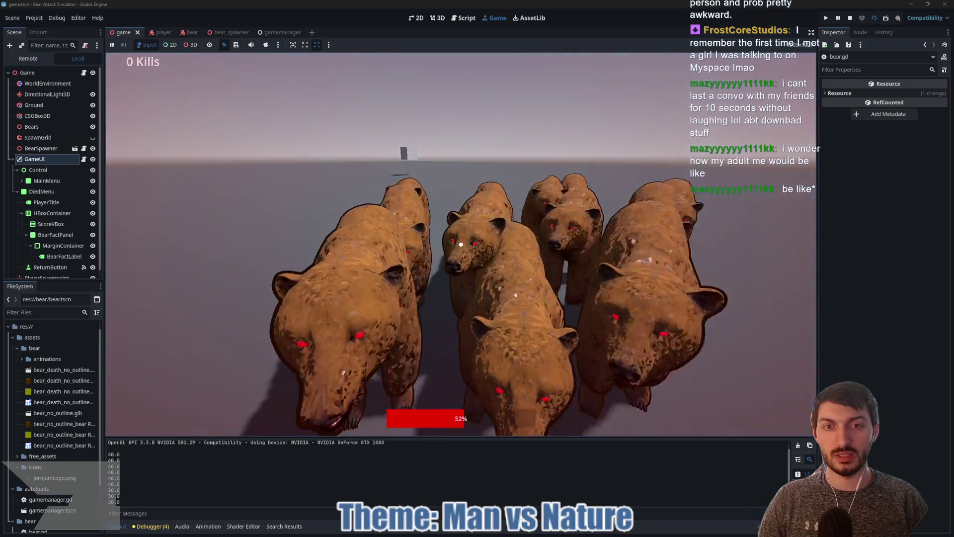
left_click(461, 244)
left_click(461, 245)
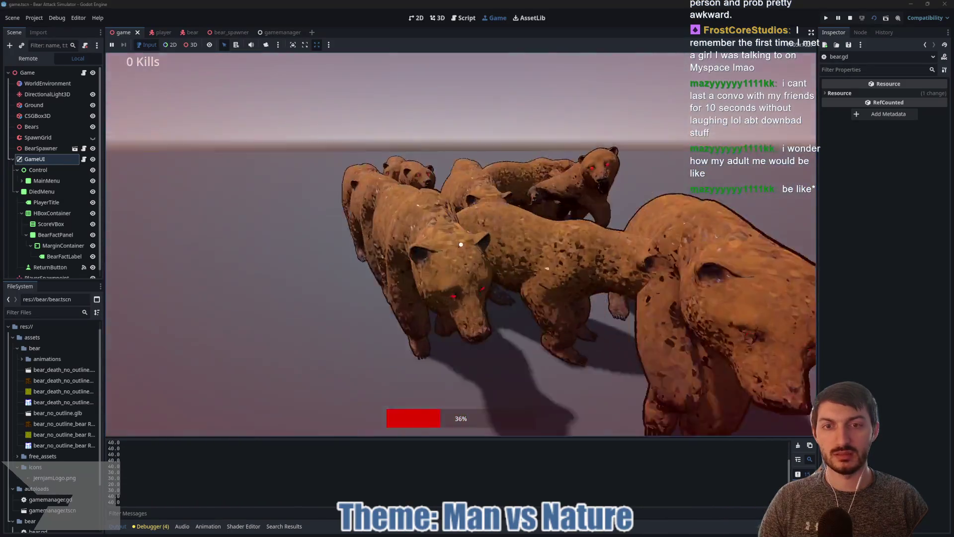
left_click(462, 244)
left_click(461, 245)
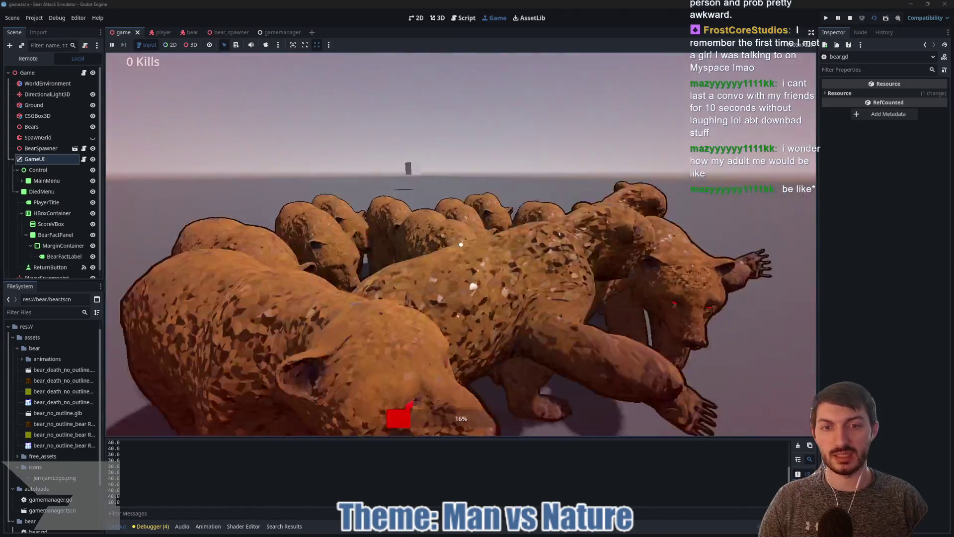
left_click(461, 245)
left_click(461, 244)
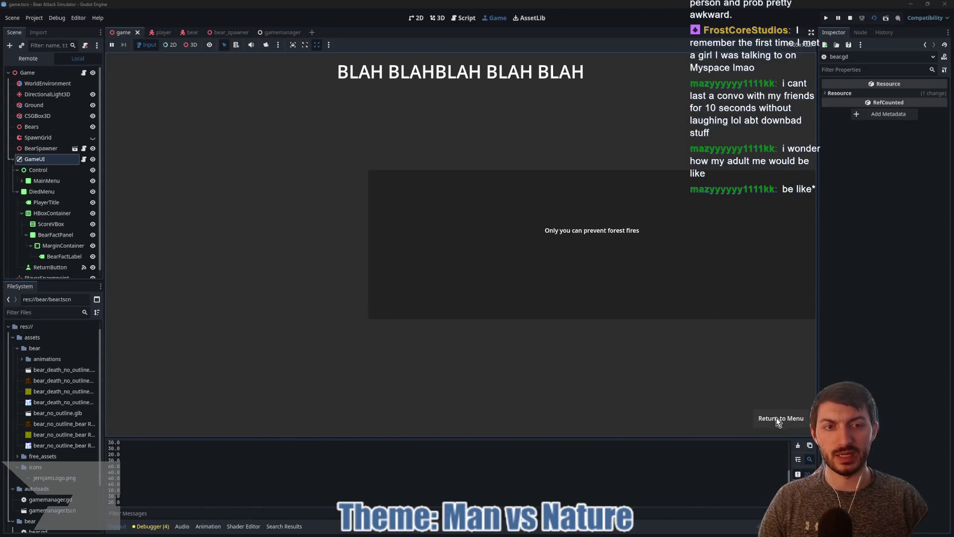
left_click(778, 420)
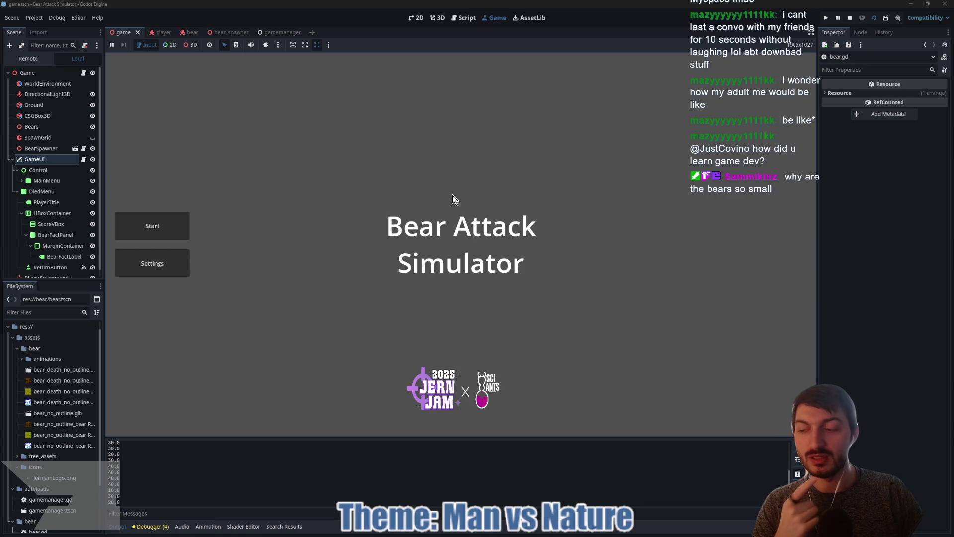
Open bear.tscn in 3D and instance player.tscn under the Bear root to compare sizes.
left_click(192, 33)
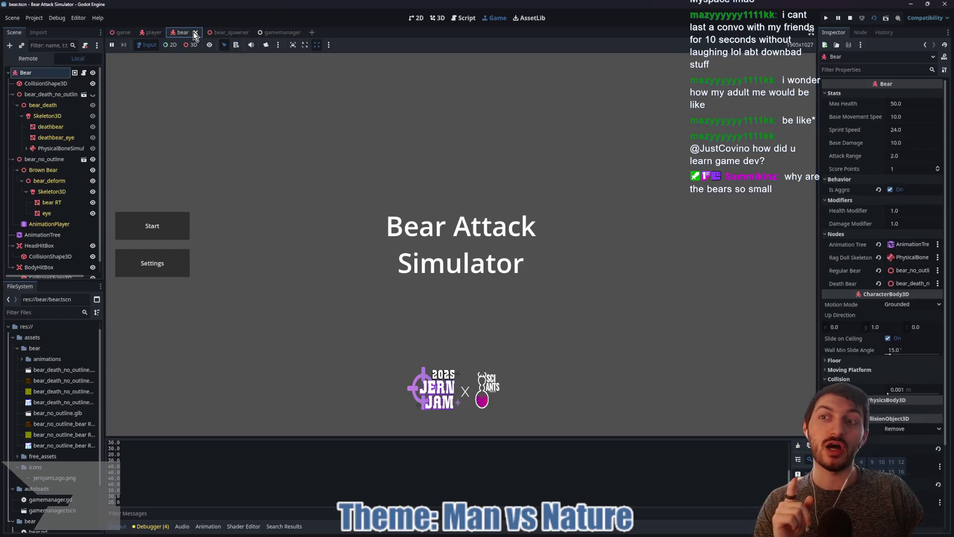
left_click(440, 18)
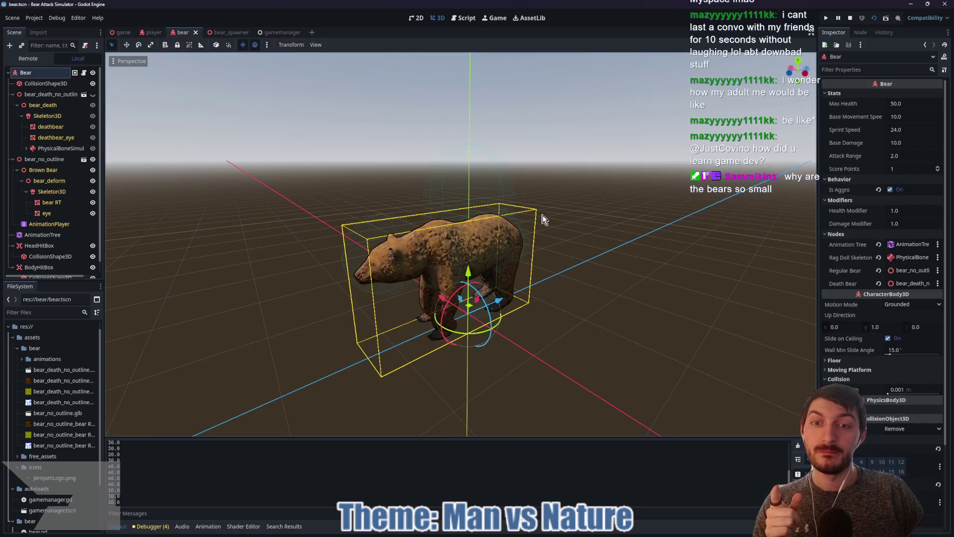
left_click(35, 76)
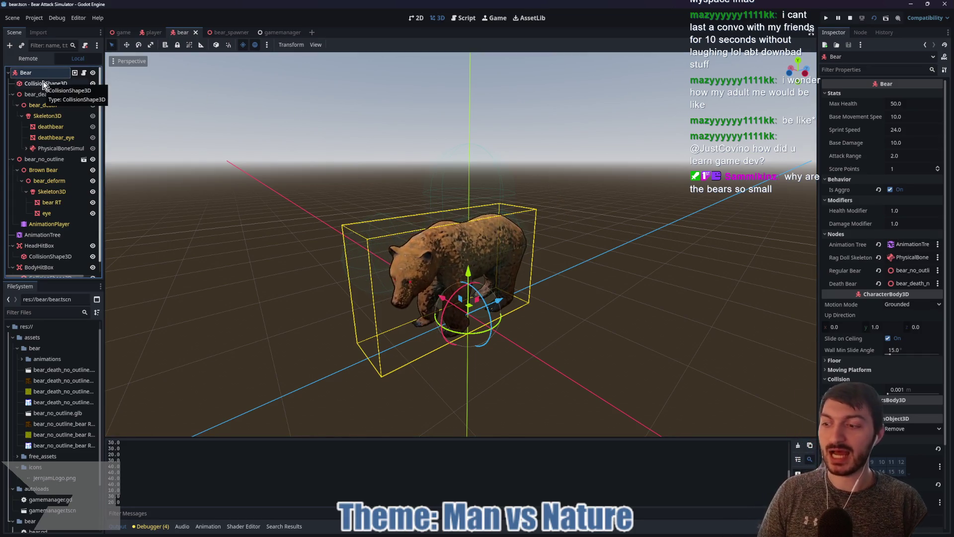
key("ctrl+shift+o")
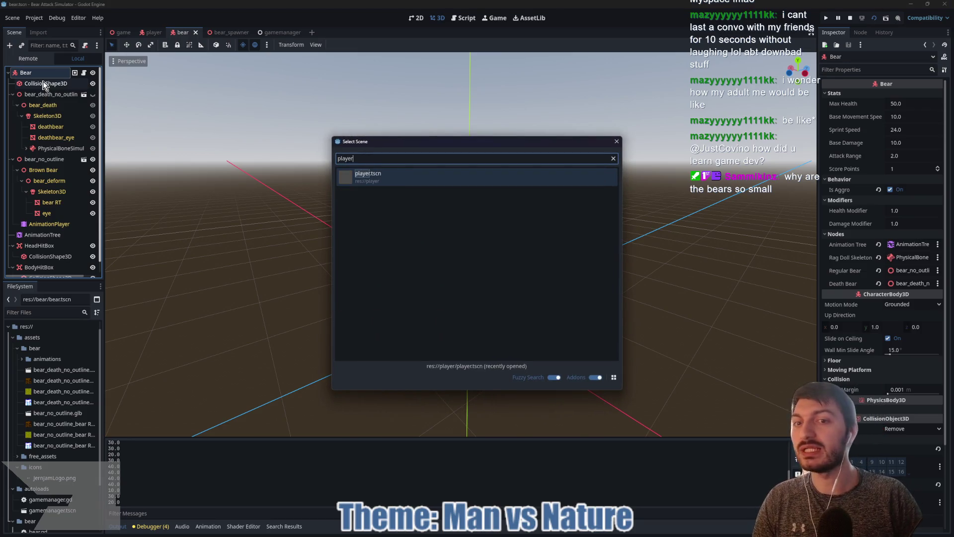
key("Return")
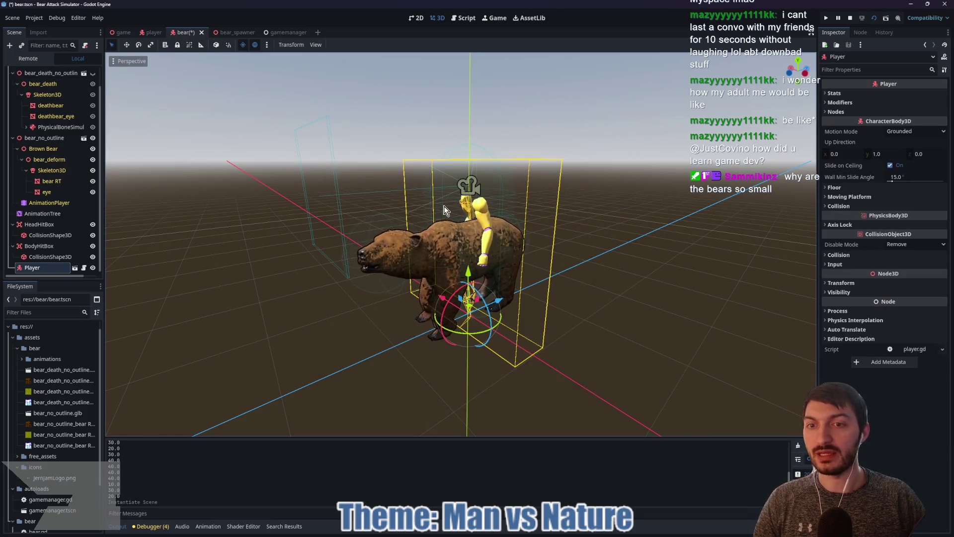
mouse_move(446, 210)
left_mouse_down()
mouse_move(604, 229)
mouse_move(515, 177)
mouse_move(572, 237)
mouse_move(636, 240)
left_mouse_up()
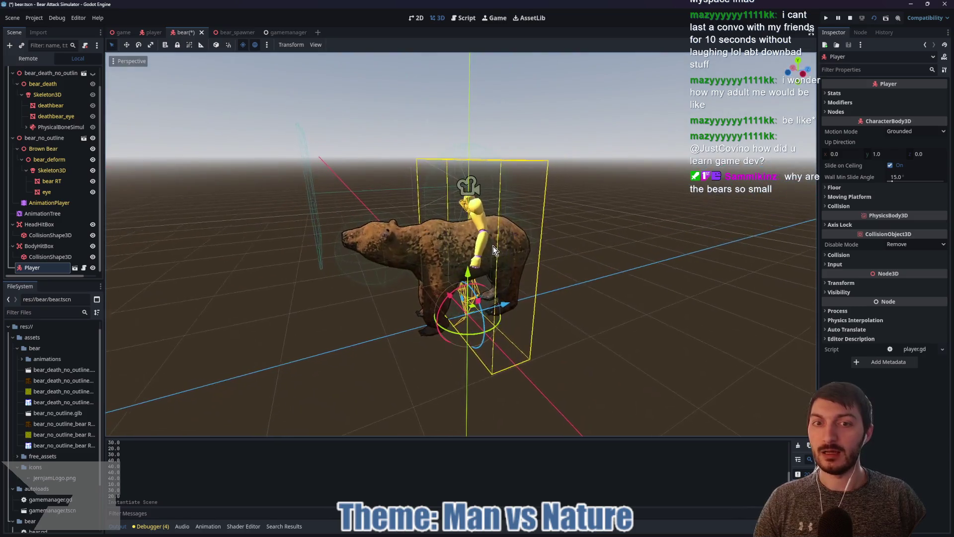
Delete the instanced Player node from the bear scene.
left_click(44, 257)
left_click(37, 268)
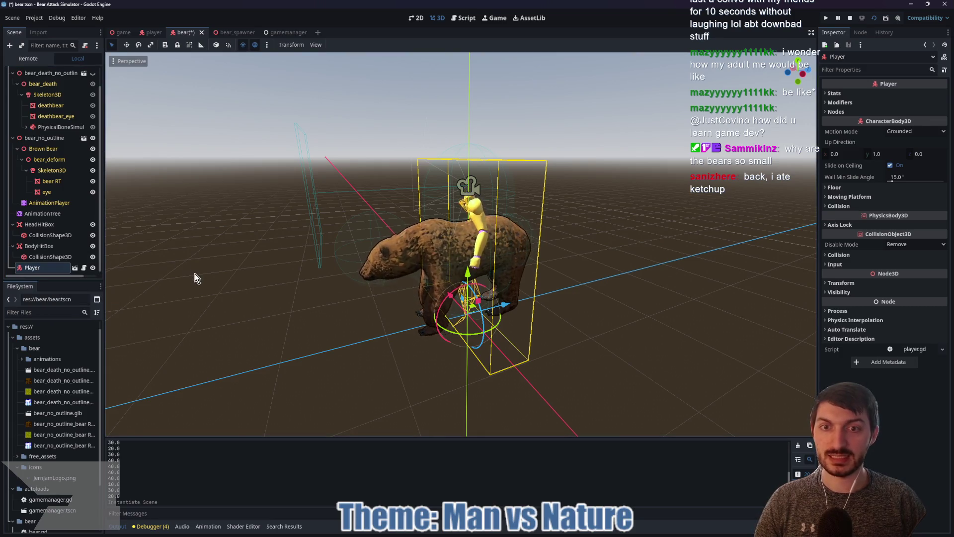
mouse_move(192, 272)
left_mouse_down()
mouse_move(251, 282)
mouse_move(204, 277)
left_mouse_up()
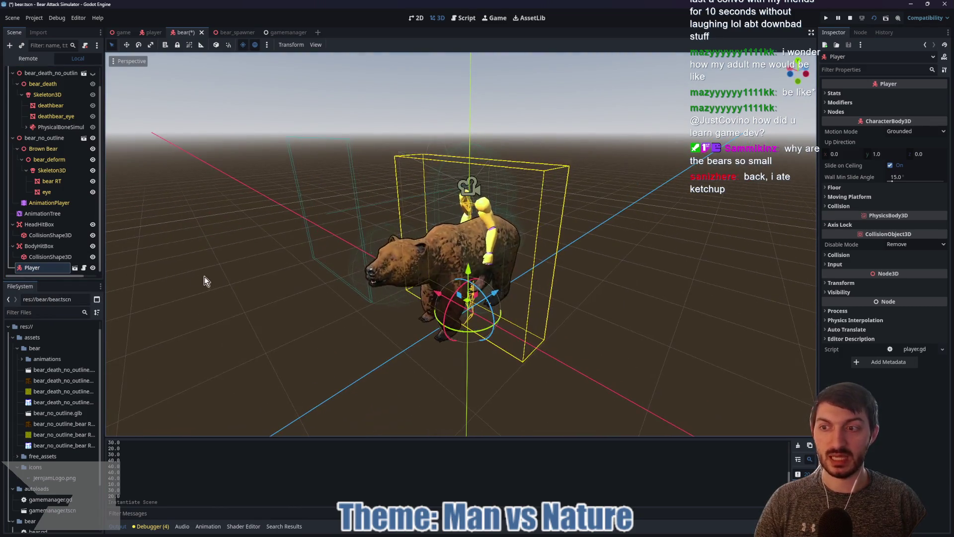
key("Delete")
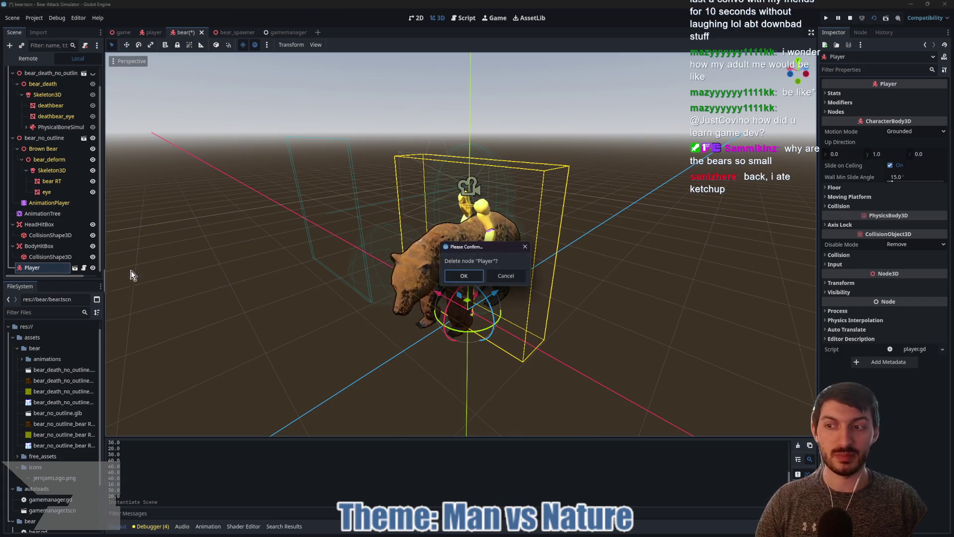
left_click(457, 276)
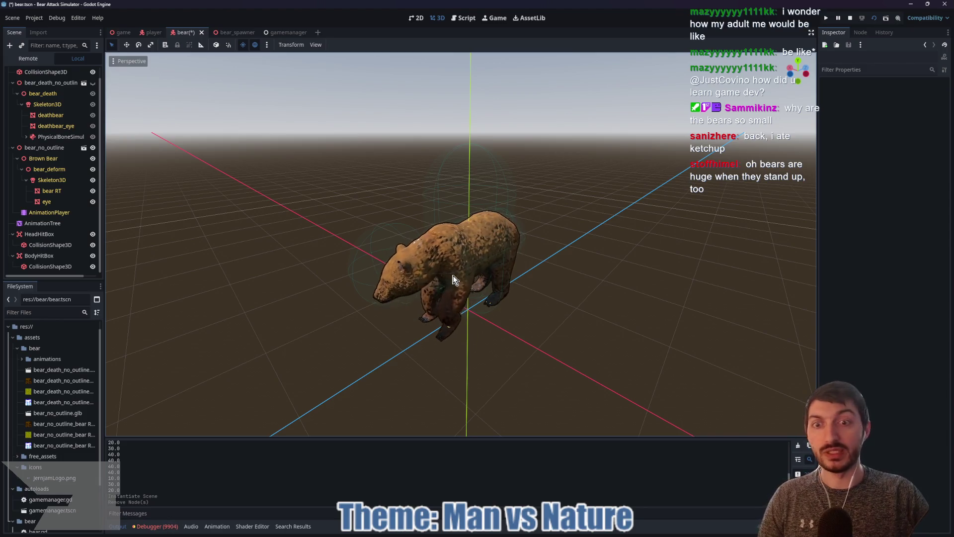
Save bear.tscn without the Player node and stop the running game.
key("ctrl+s")
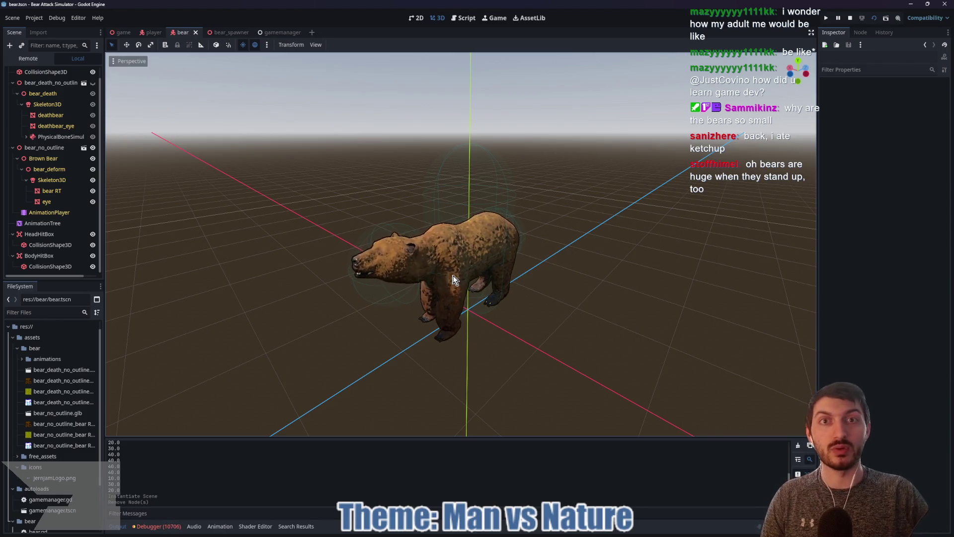
mouse_move(424, 297)
left_mouse_down()
mouse_move(435, 367)
mouse_move(460, 354)
left_mouse_up()
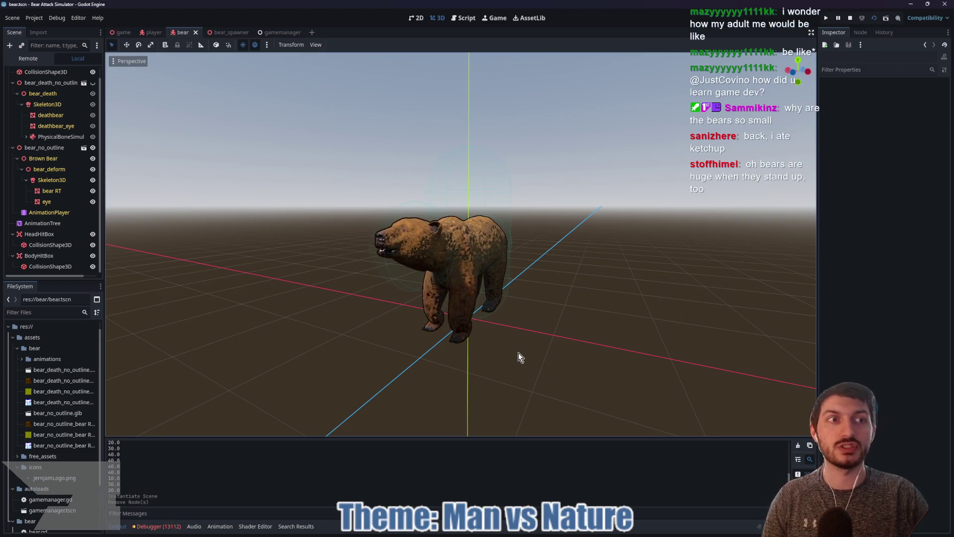
left_click(849, 19)
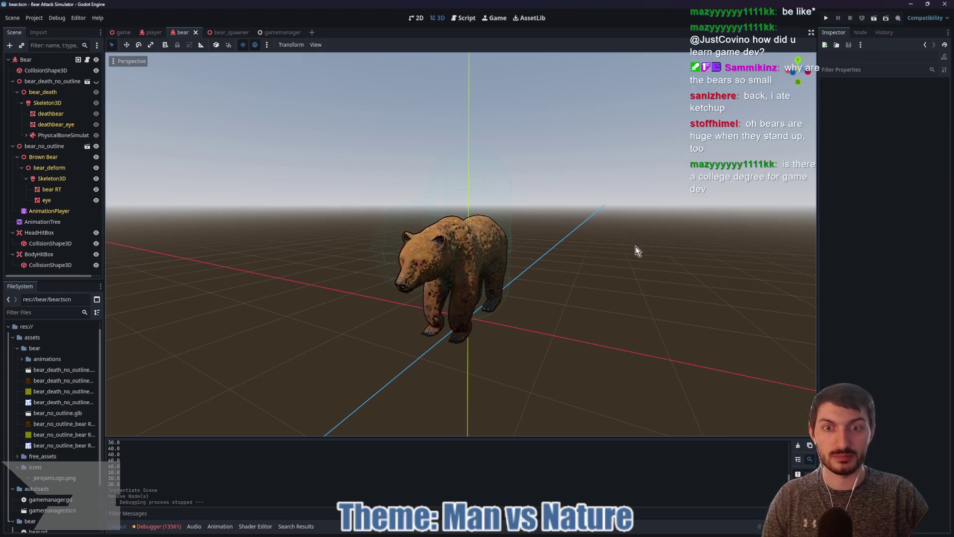
left_click_drag(636, 246, 613, 263)
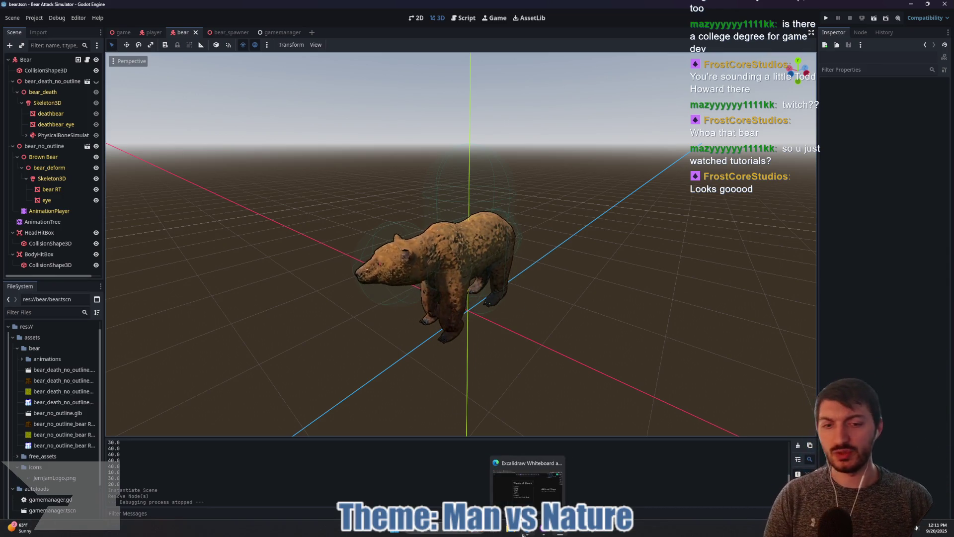
left_click(523, 535)
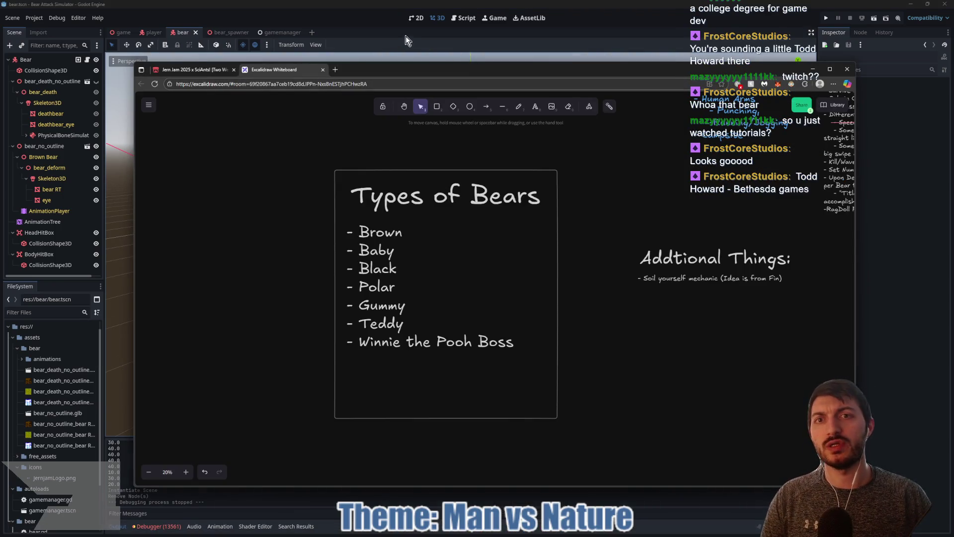
left_click(404, 37)
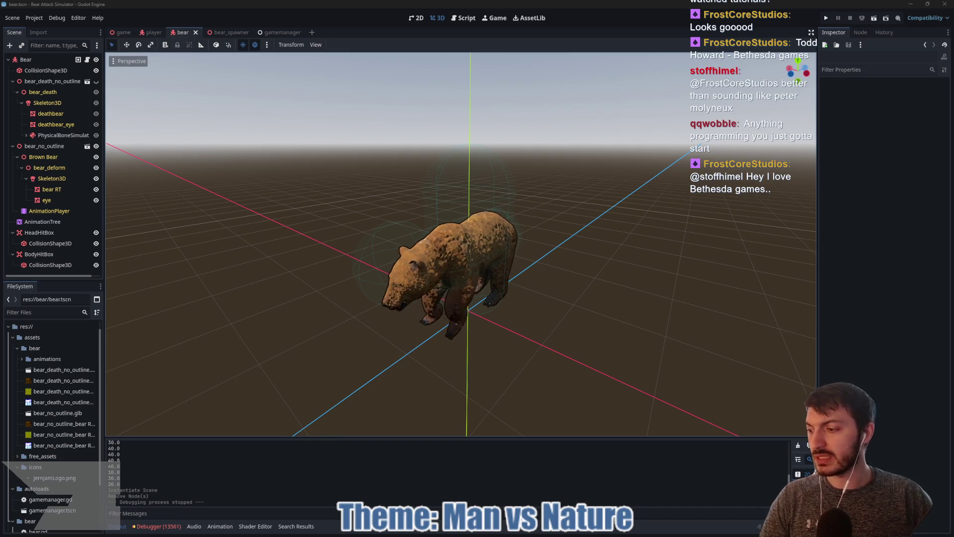
left_click_drag(646, 214, 497, 198)
Open bear.gd and examine the target lookup code on lines 61–62.
left_click(88, 59)
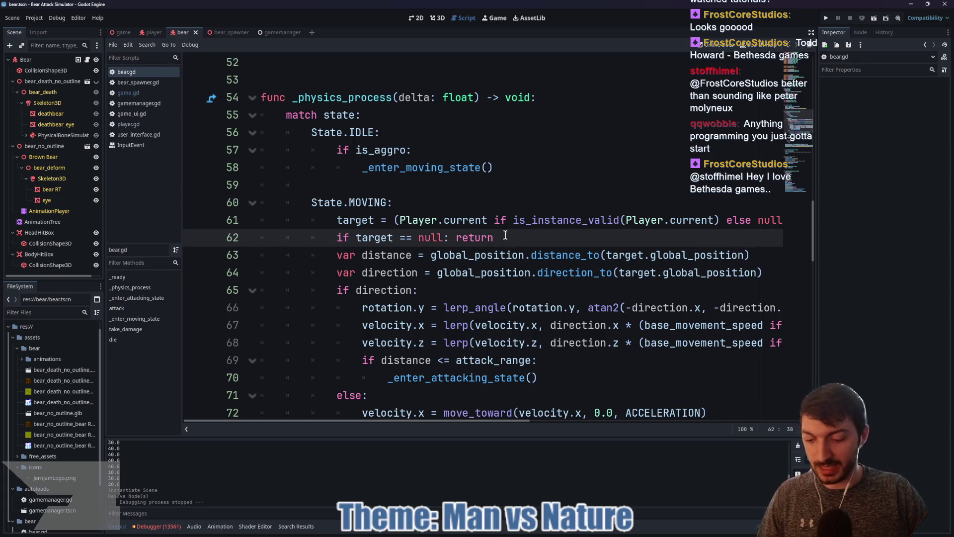
mouse_move(561, 220)
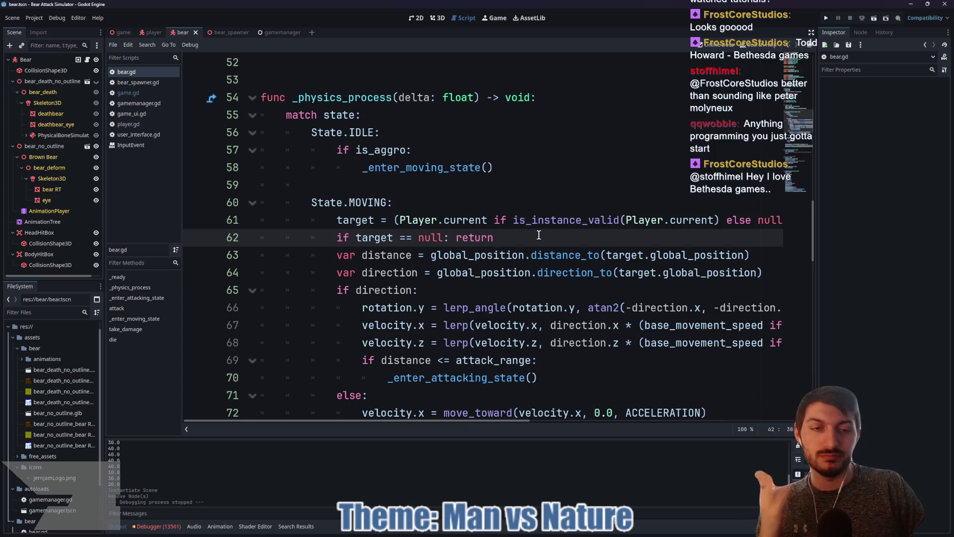
mouse_move(539, 237)
left_mouse_down()
mouse_move(437, 239)
mouse_move(316, 219)
left_mouse_up()
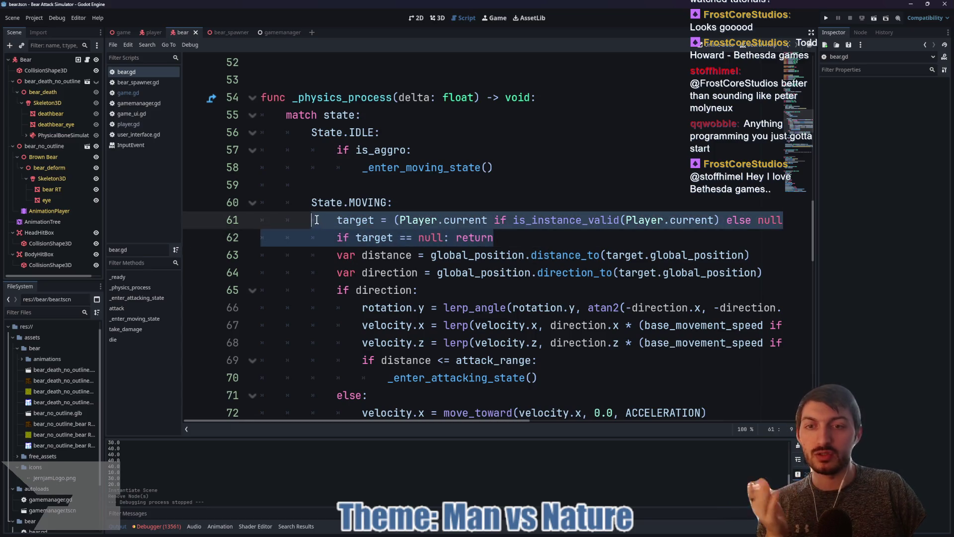
left_click(518, 240)
scroll(432, 234, "down", 2)
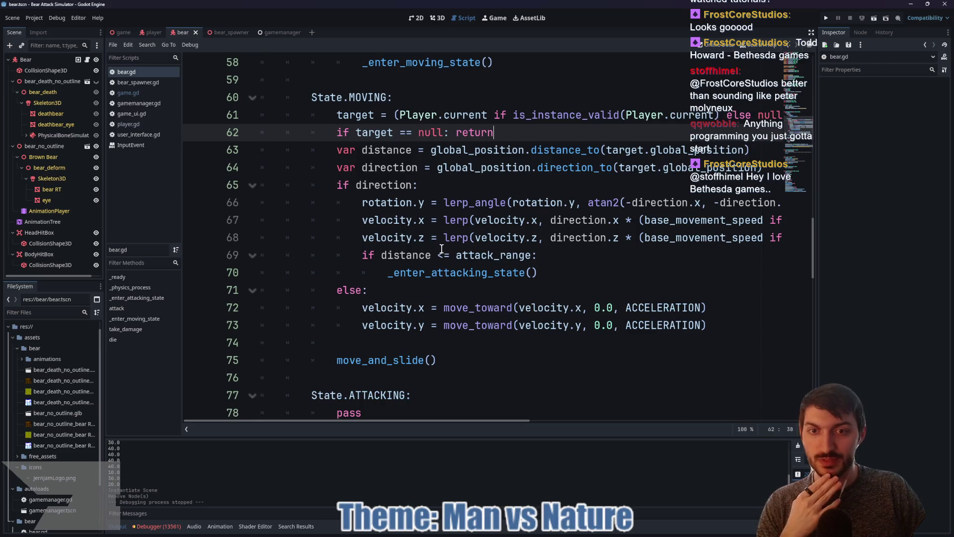
scroll(431, 234, "up", 4)
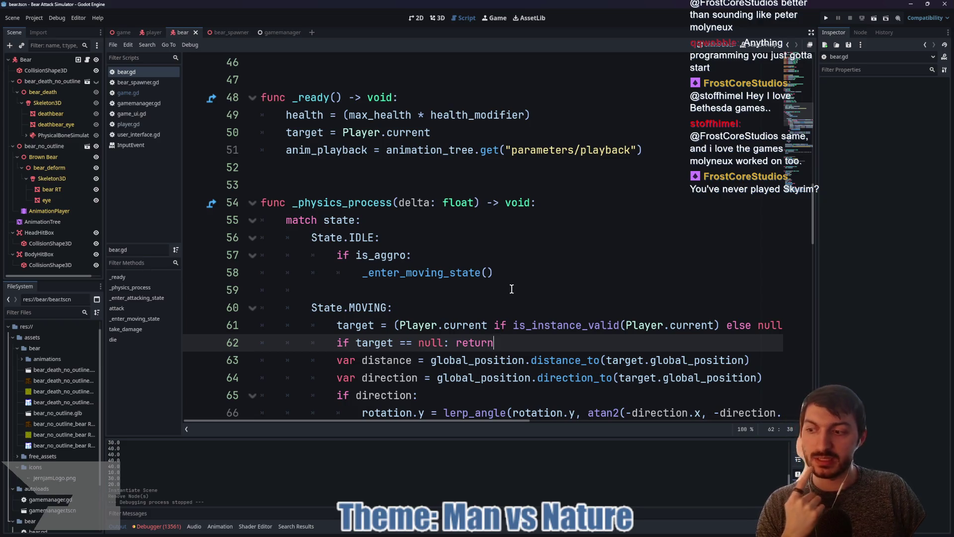
Check the target assignment on line 50, then open bear_spawner.gd.
left_click(454, 290)
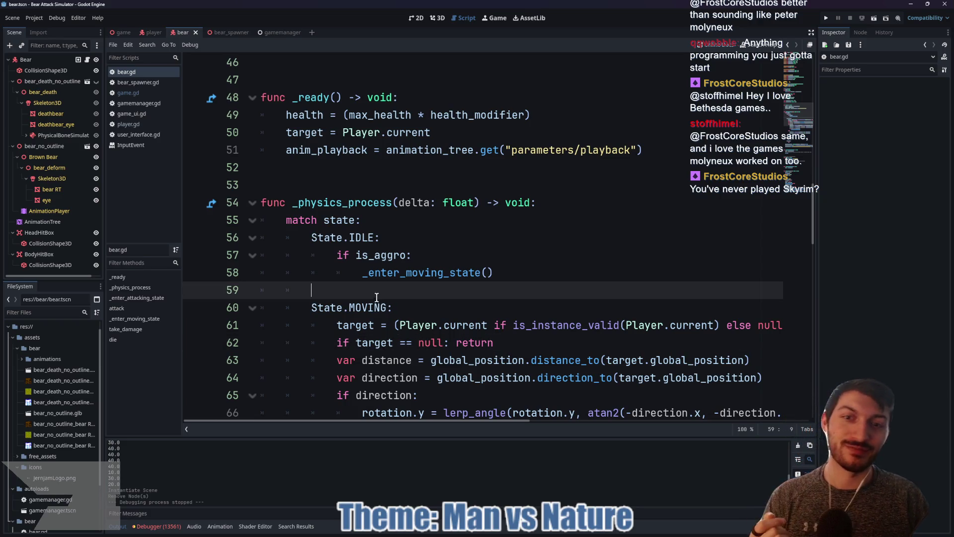
left_click(315, 180)
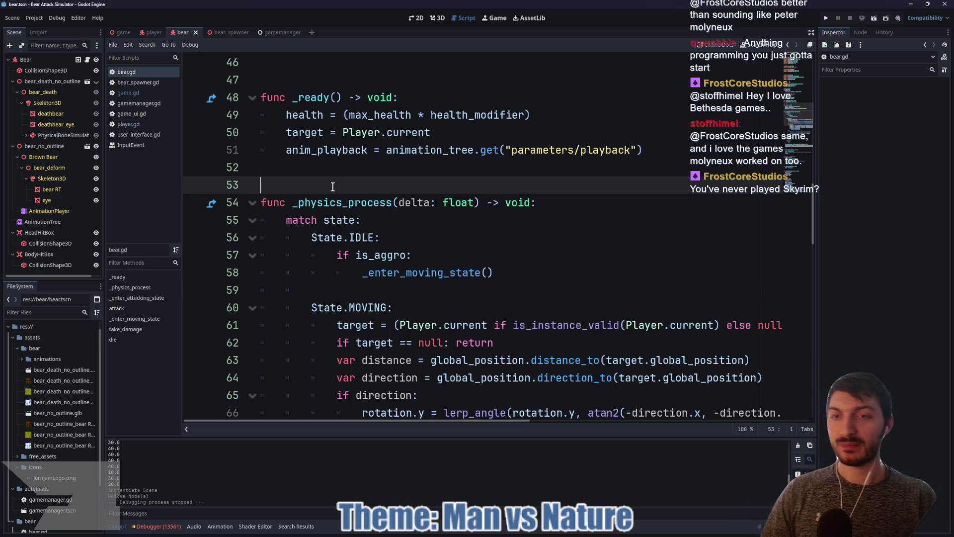
scroll(558, 210, "up", 1)
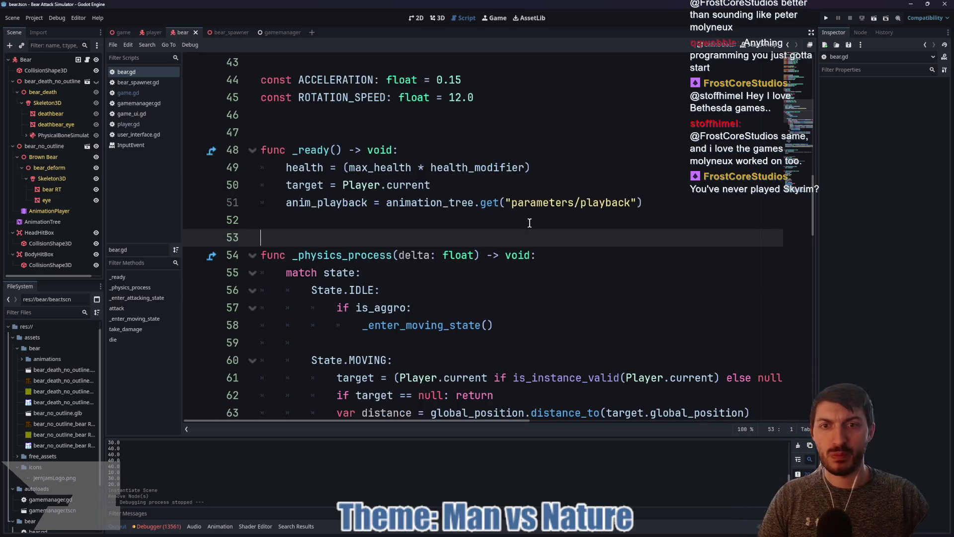
left_click(641, 207)
left_click(433, 186)
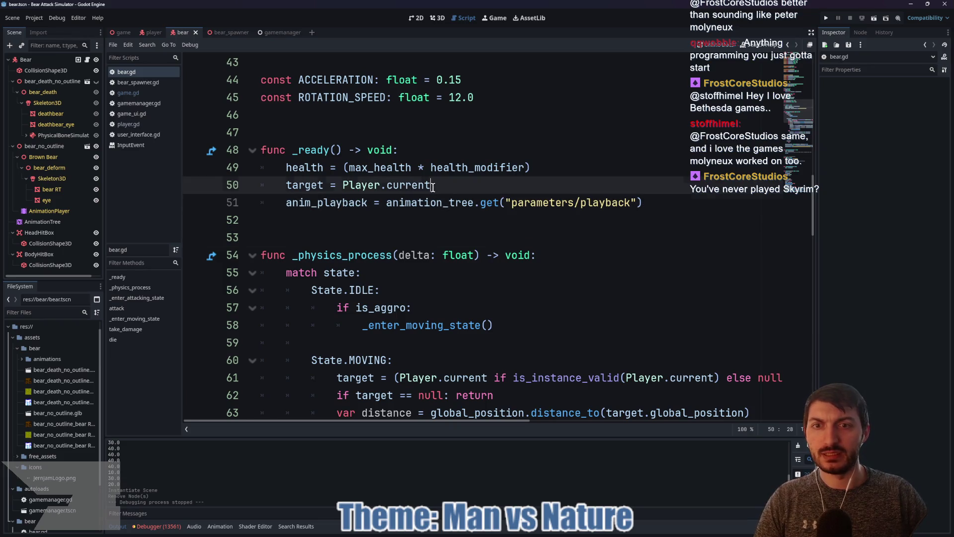
scroll(453, 283, "down", 3)
mouse_move(493, 238)
left_mouse_down()
mouse_move(300, 220)
mouse_move(261, 202)
left_mouse_up()
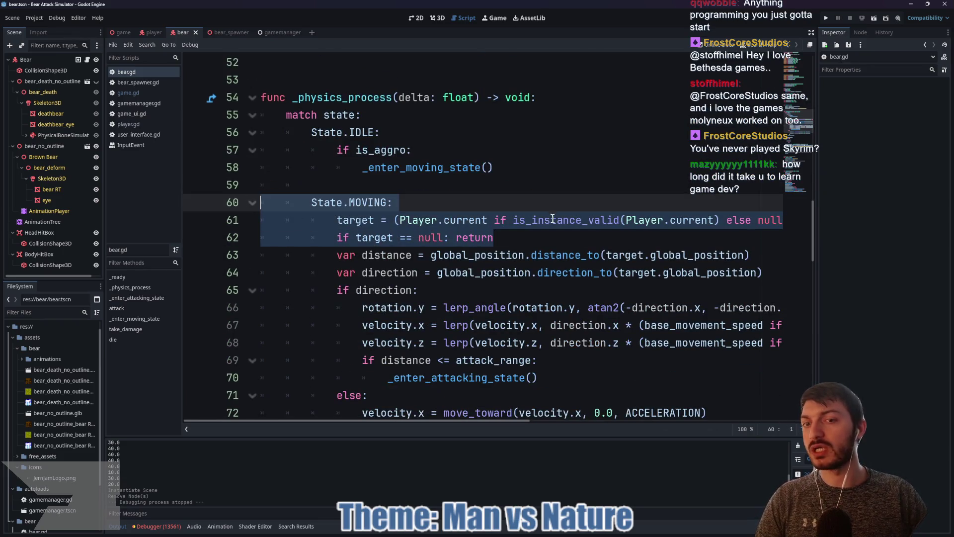
left_click(529, 233)
left_click(163, 80)
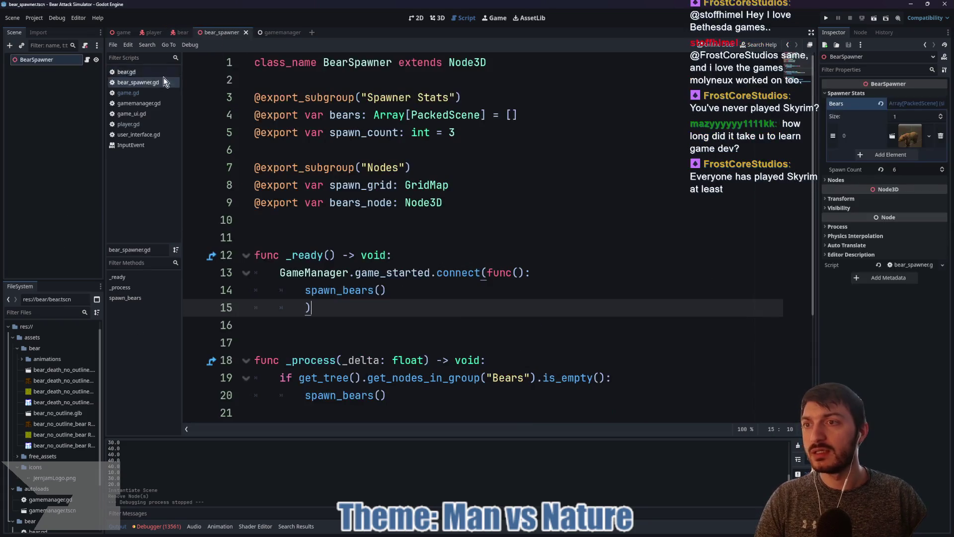
Collapse the Bears array in the Inspector and run the project from the game scene.
left_click(911, 107)
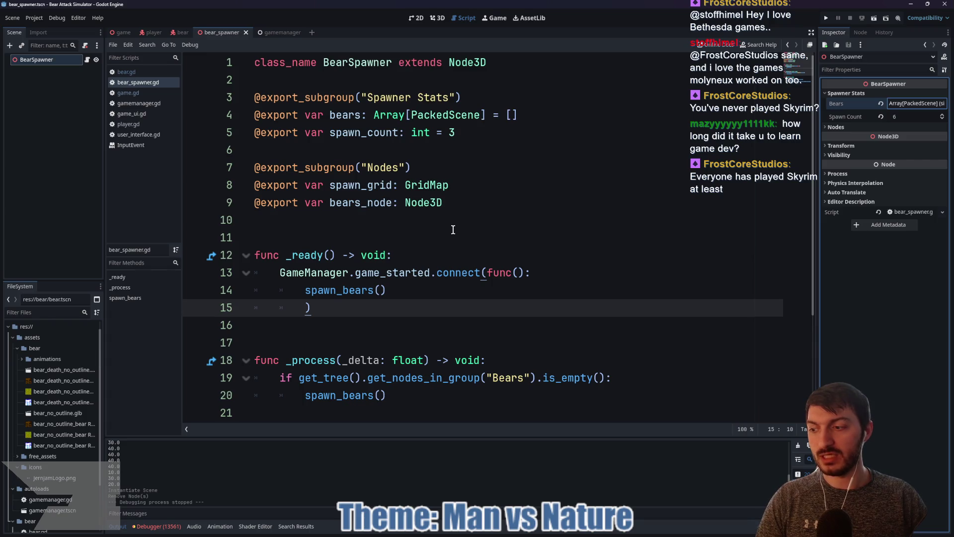
left_click(401, 228)
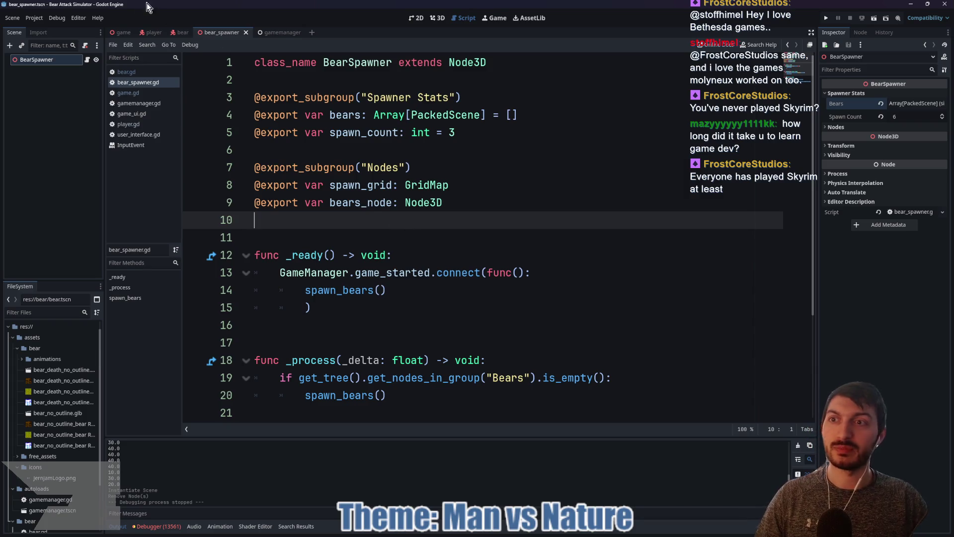
left_click(126, 31)
key("F5")
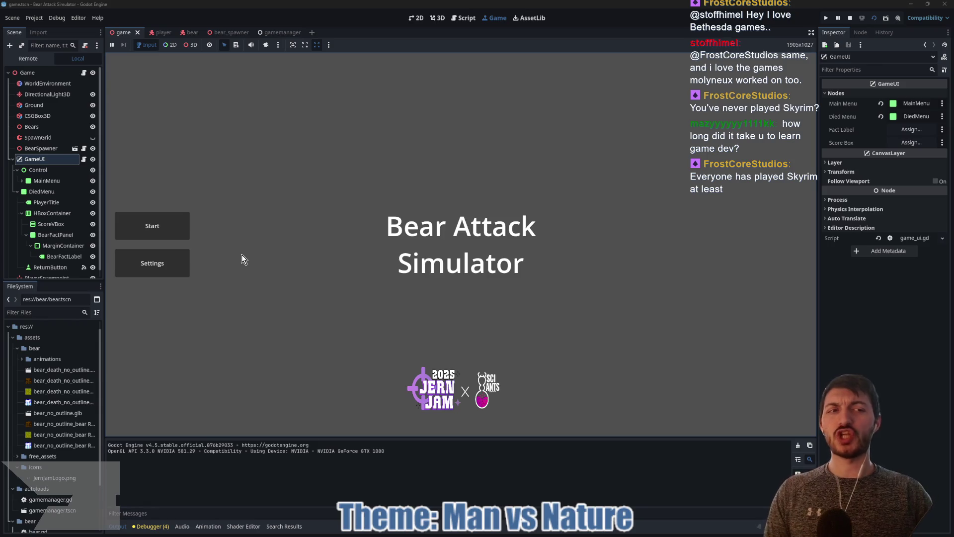
Start a round, punch at the swarming bears, then stop the game with F8 and return to game.gd.
left_click(183, 229)
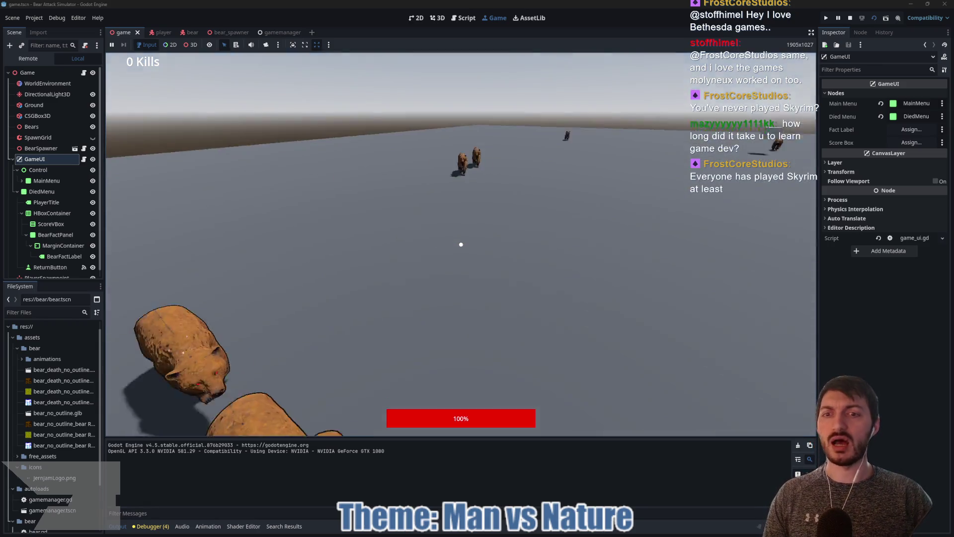
left_click(462, 245)
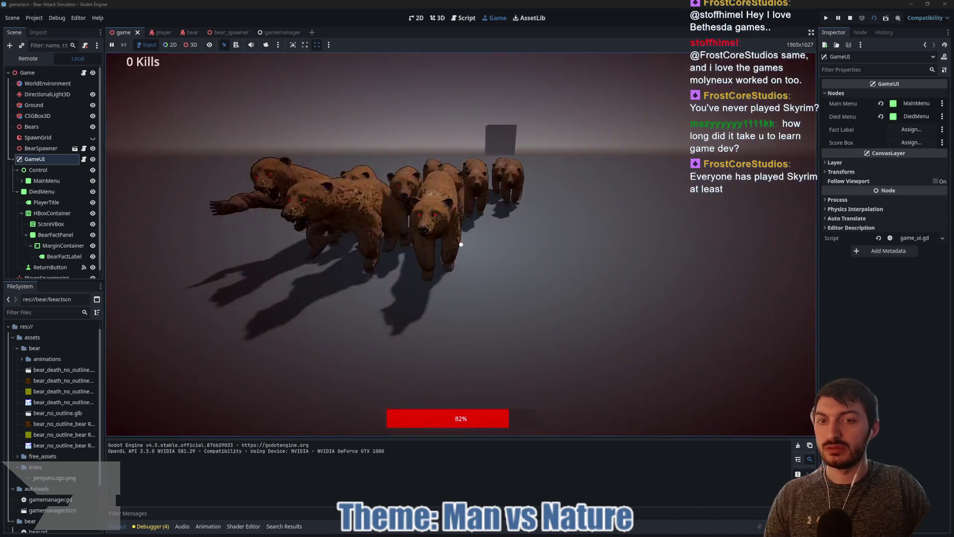
left_click(461, 244)
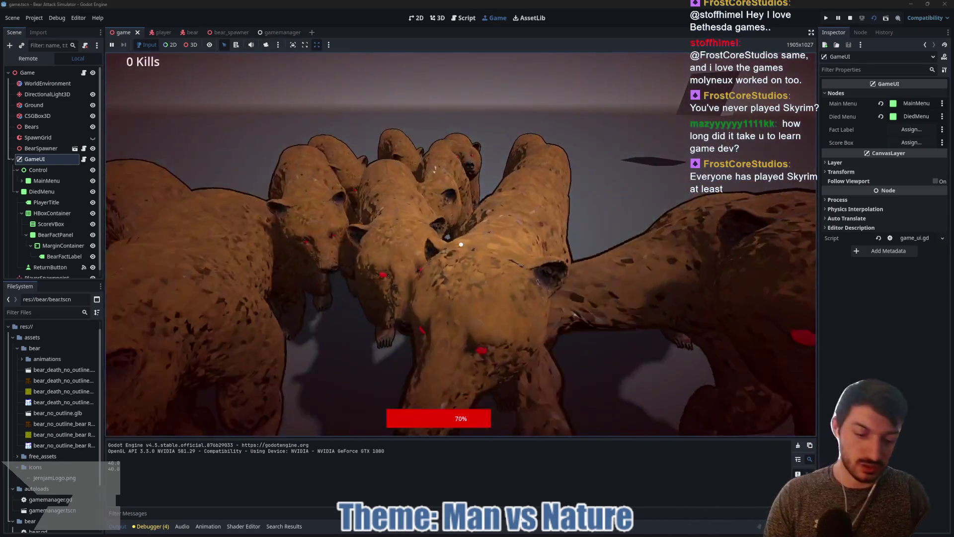
key("F8")
left_click(453, 238)
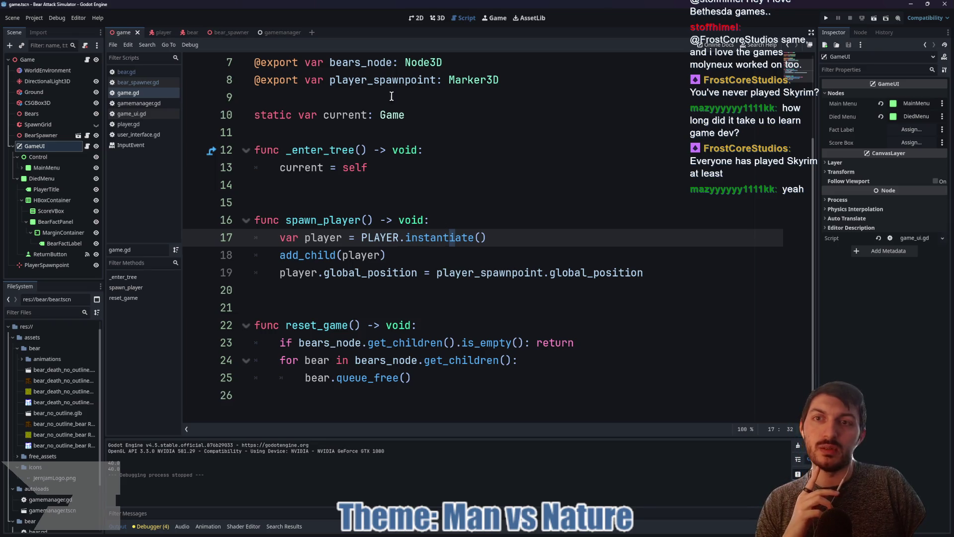
Switch back to bear_spawner.gd to review its _process and spawn_bears wave logic.
left_click(227, 32)
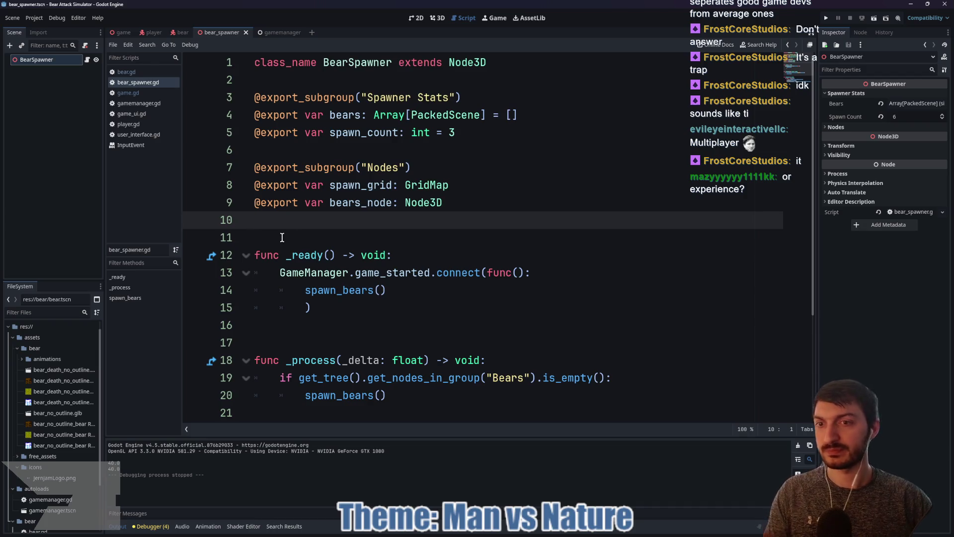
left_click(306, 164)
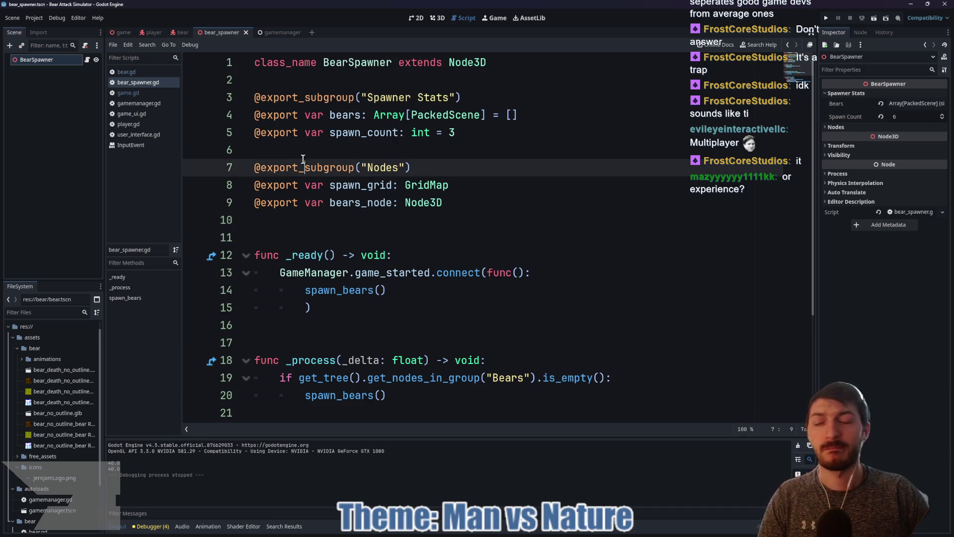
left_click(301, 156)
mouse_move(286, 164)
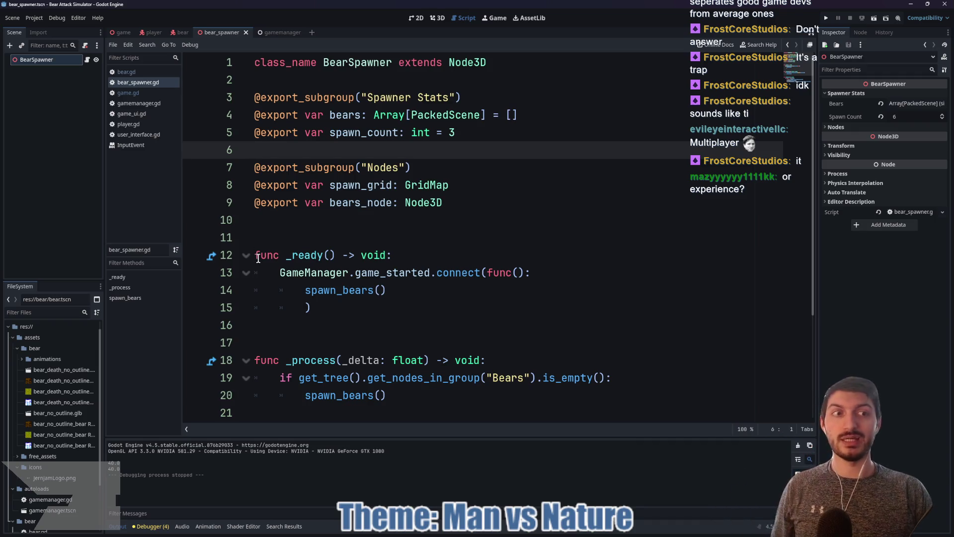
mouse_move(268, 266)
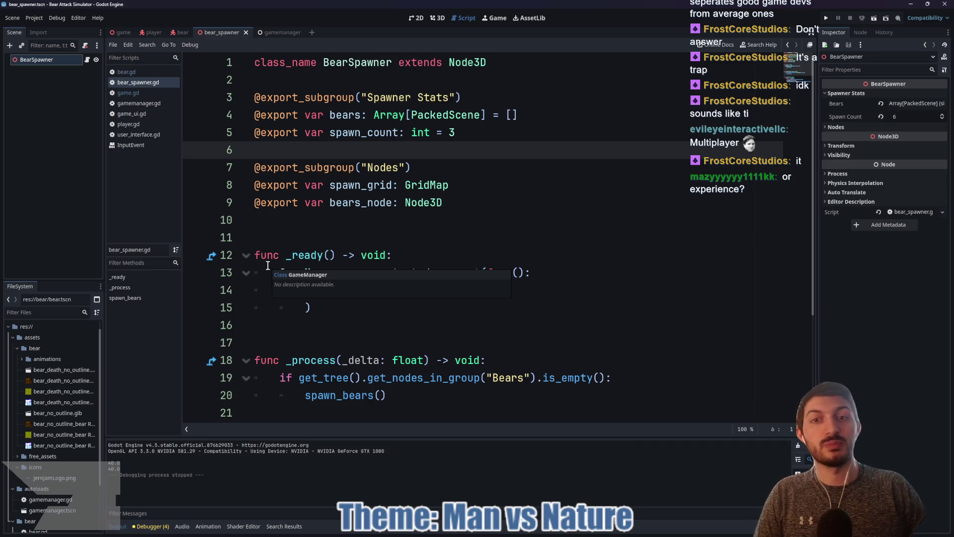
left_click(272, 224)
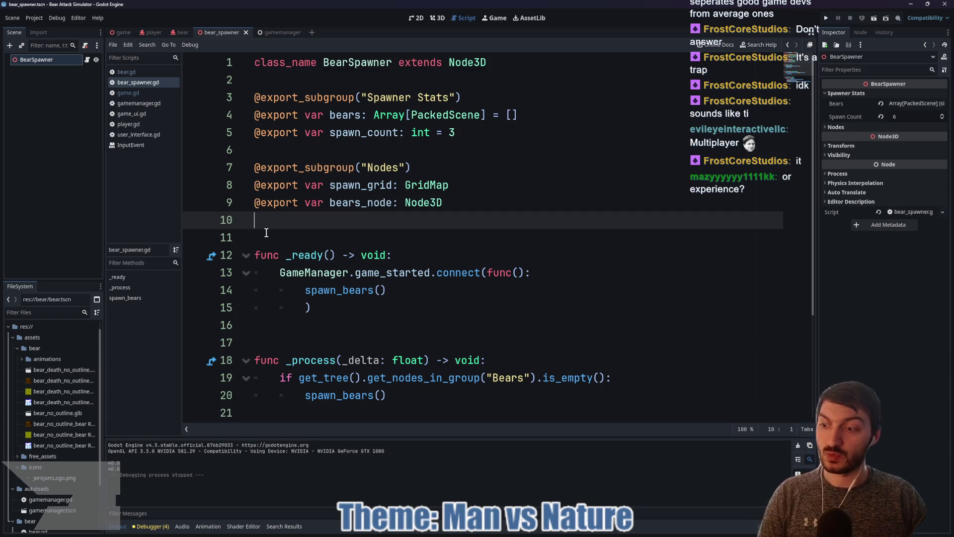
left_click(300, 239)
left_click(305, 150)
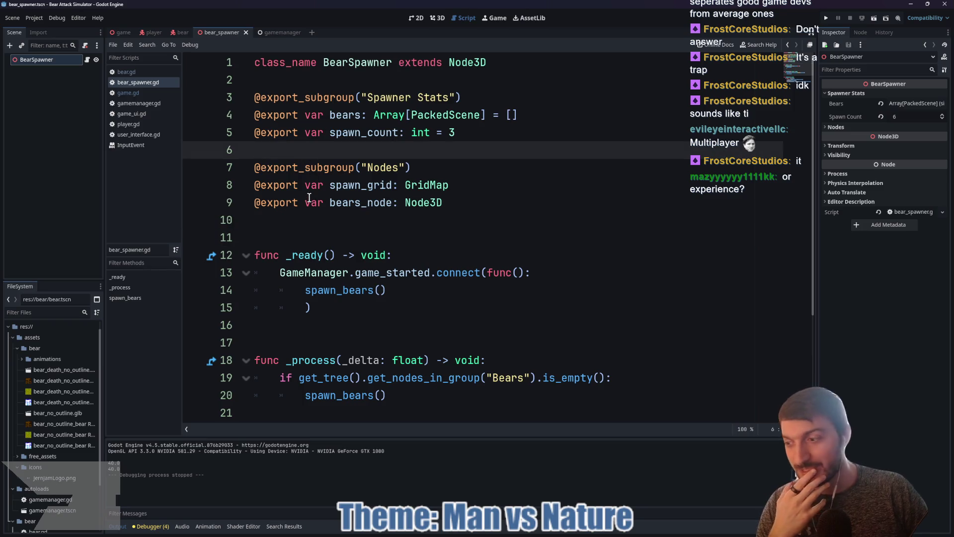
left_click(278, 32)
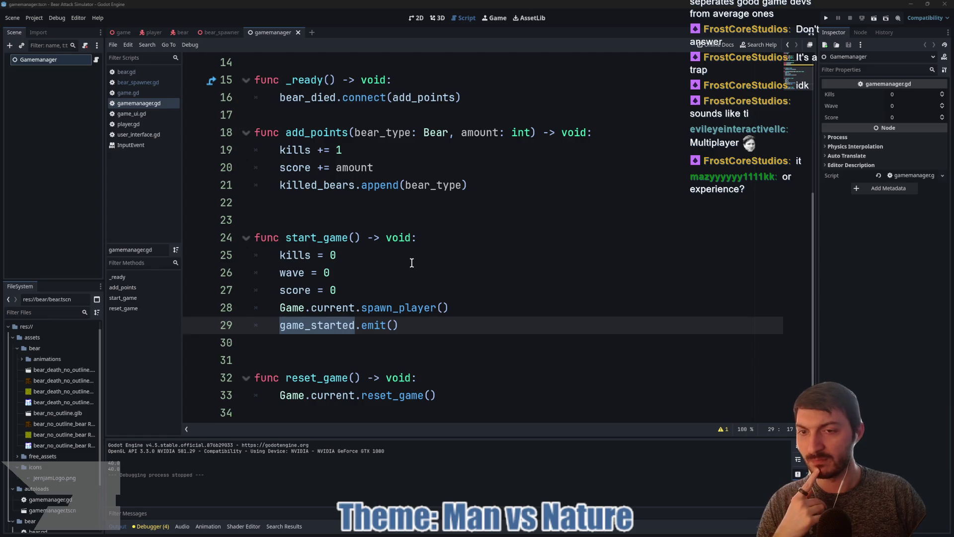
left_click(416, 322)
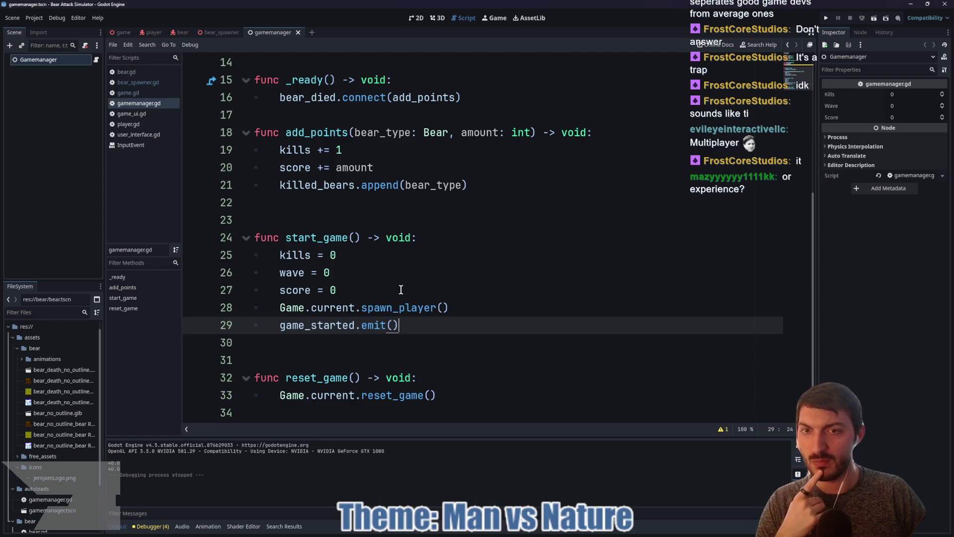
scroll(400, 287, "up", 2)
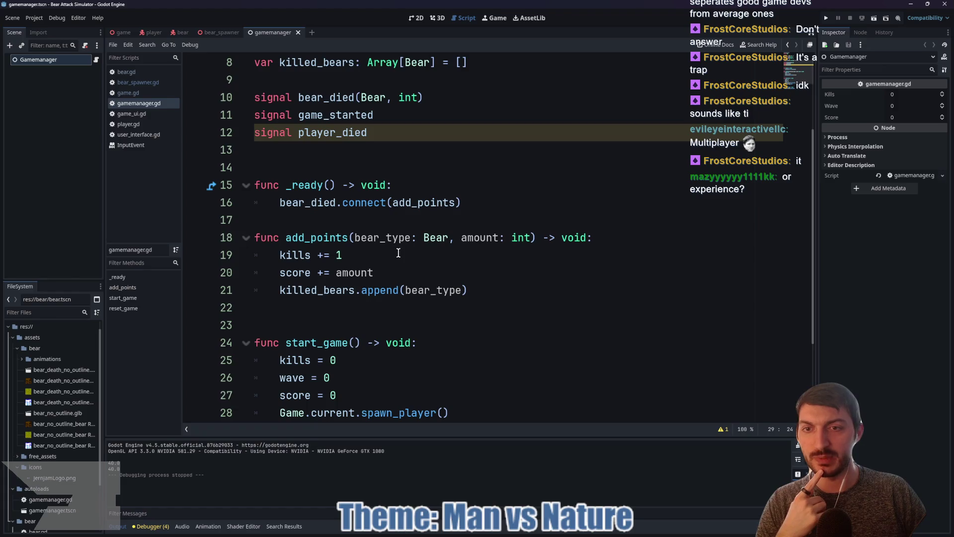
left_click(225, 32)
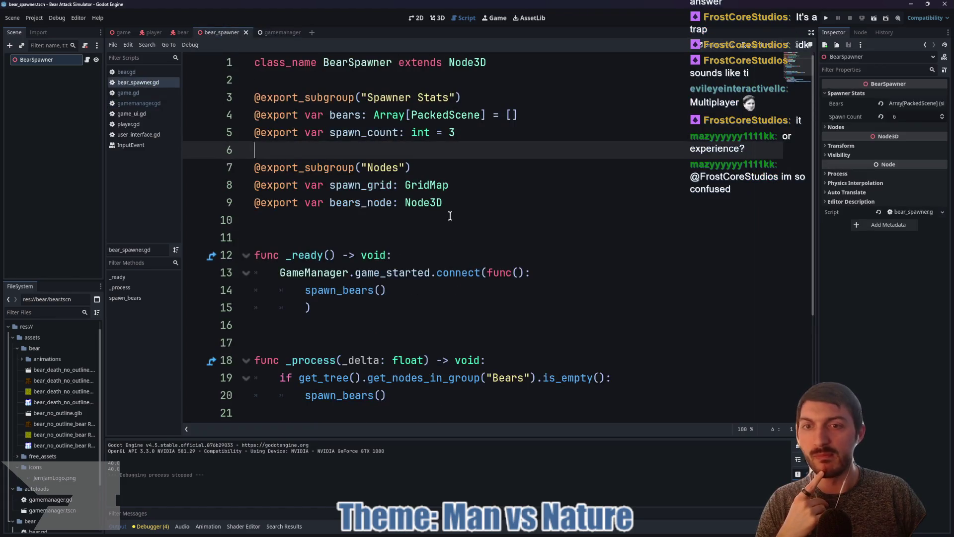
left_click(517, 272)
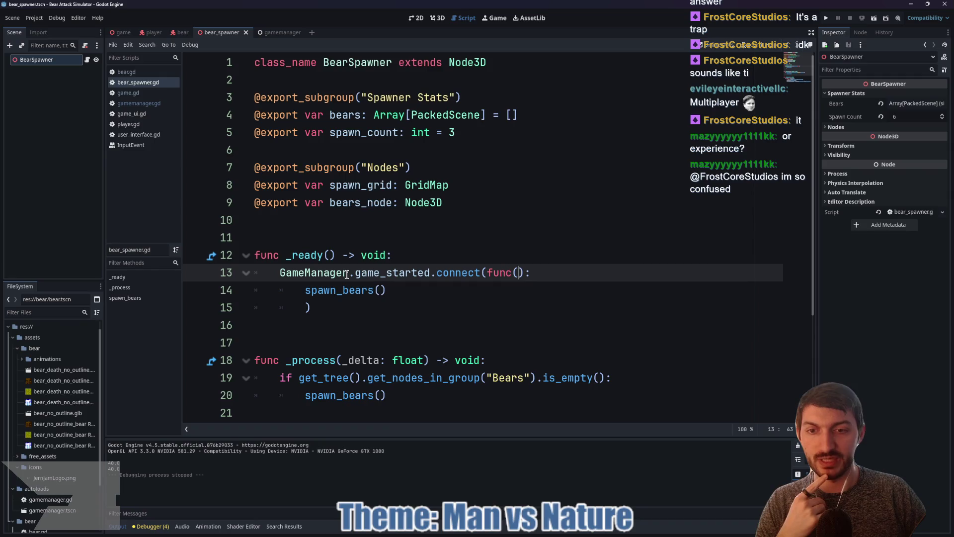
scroll(421, 294, "down", 3)
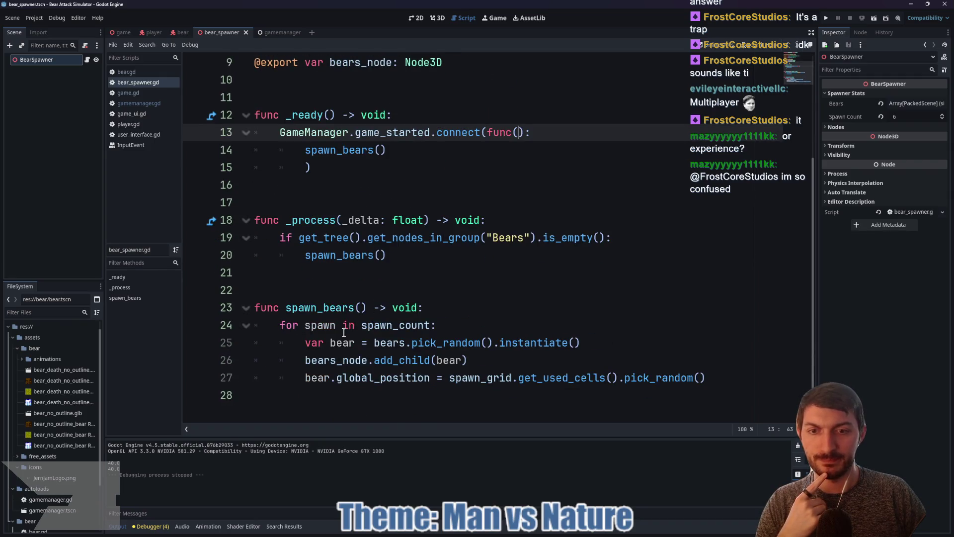
left_click(388, 242)
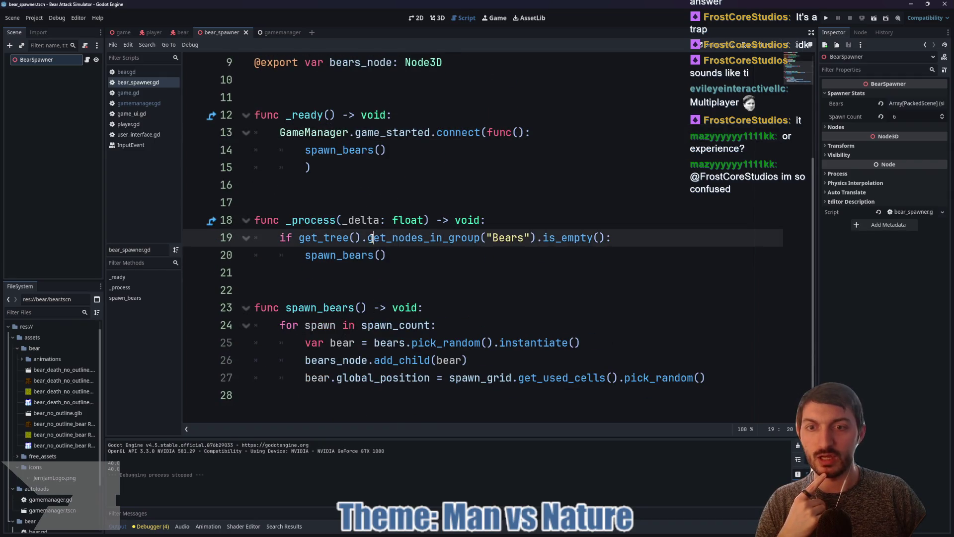
left_click_drag(633, 239, 302, 243)
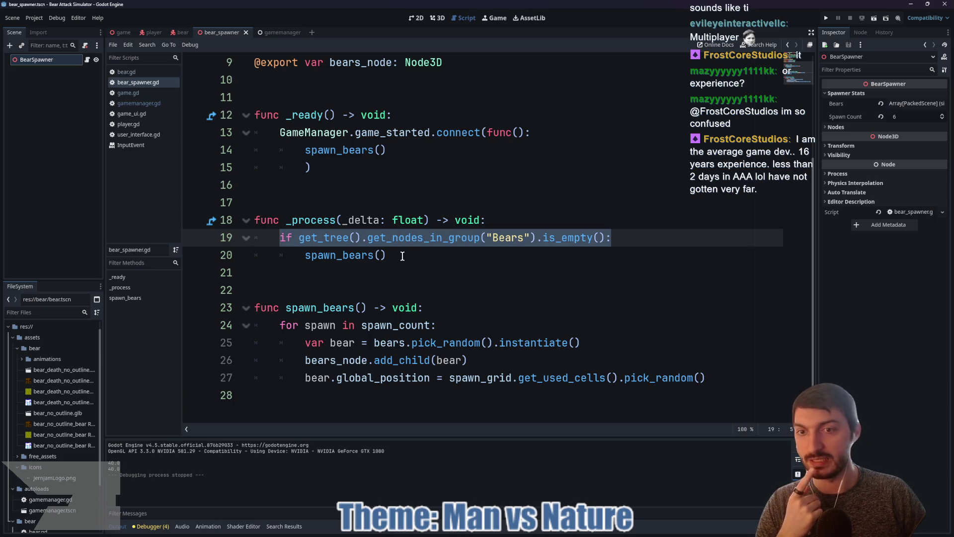
Add 'await get_tree().process_frame' above spawn_bears() on line 20 and save the script.
left_click(304, 255)
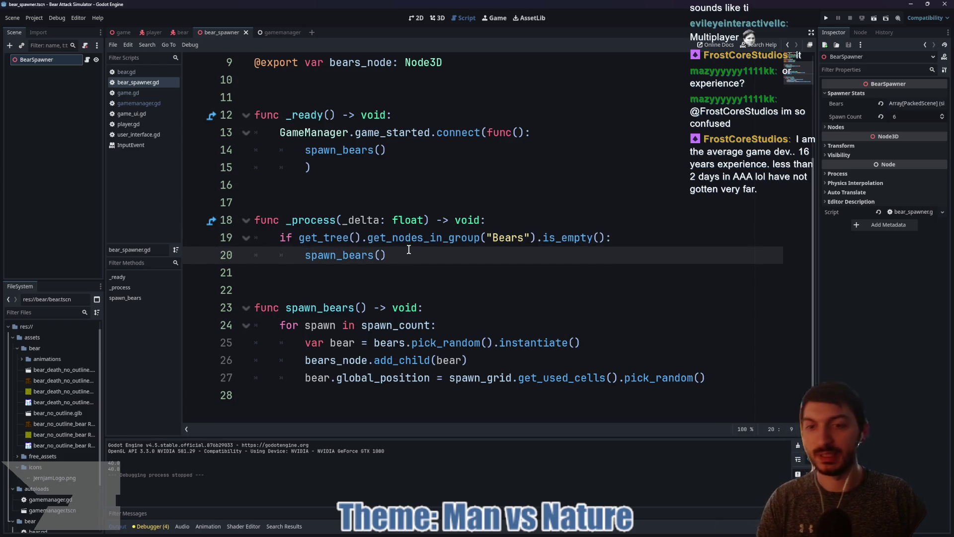
key("Return")
key("Up")
type("await ")
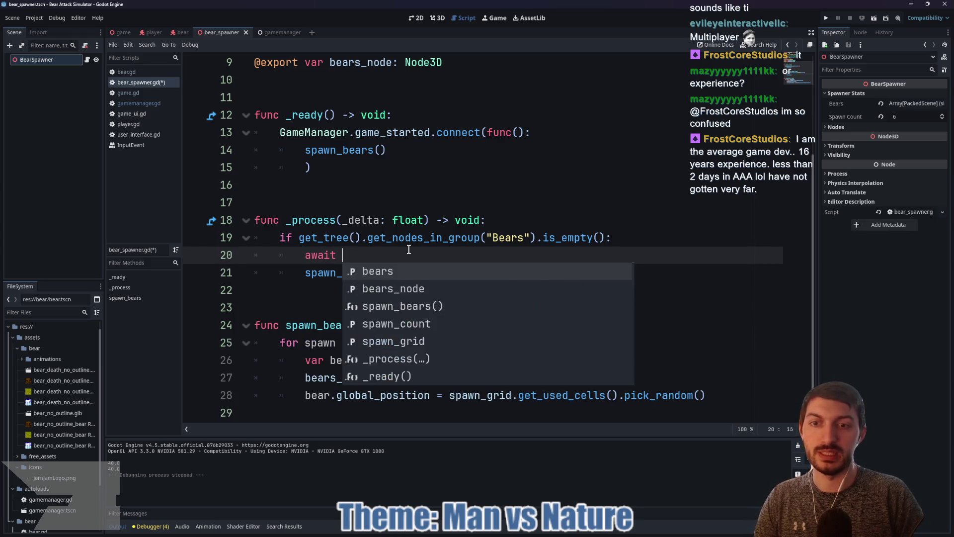
type("get_tree().")
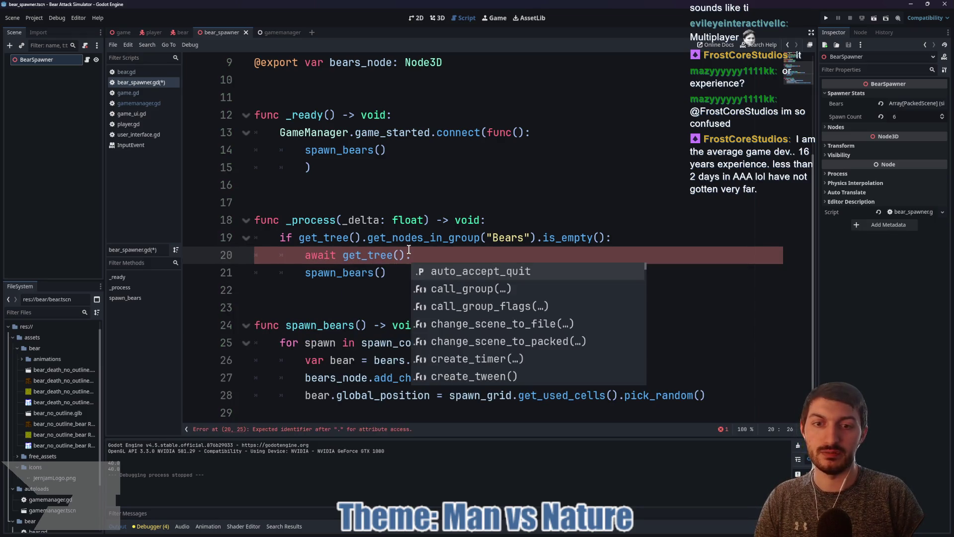
type("pro")
key("Return")
key("ctrl+s")
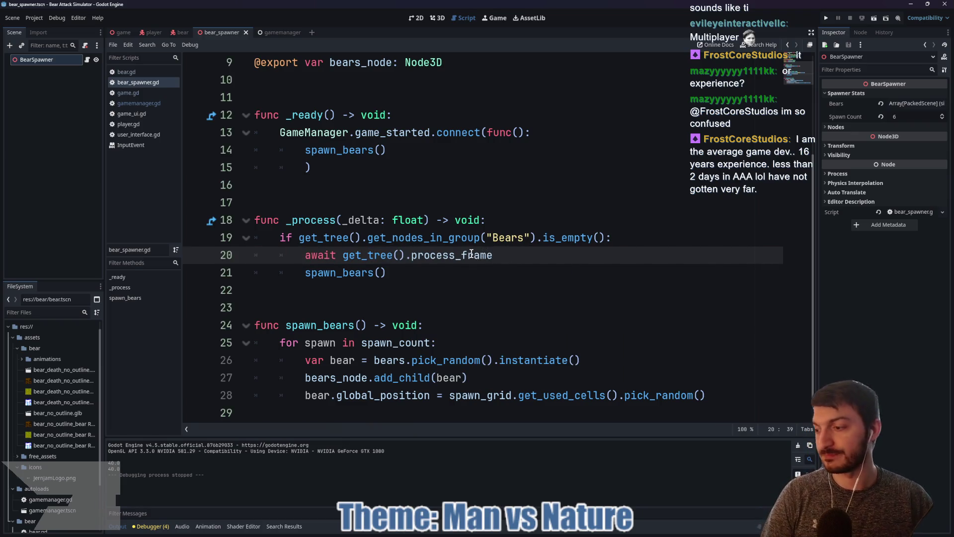
mouse_move(471, 254)
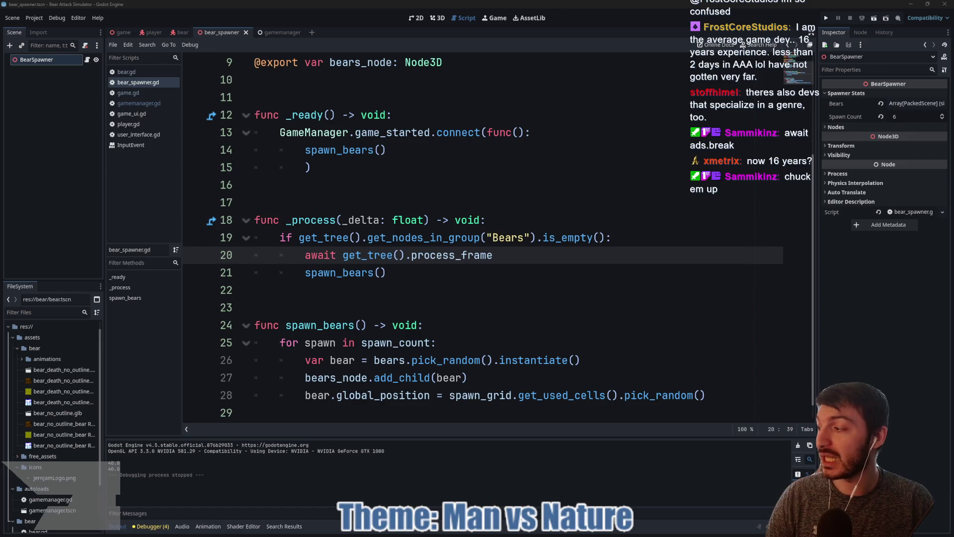
Bring the browser forward and pull a new tab out into its own window.
left_click(541, 530)
left_click(335, 70)
mouse_move(326, 70)
left_mouse_down()
mouse_move(325, 100)
mouse_move(0, 156)
mouse_move(0, 189)
left_mouse_up()
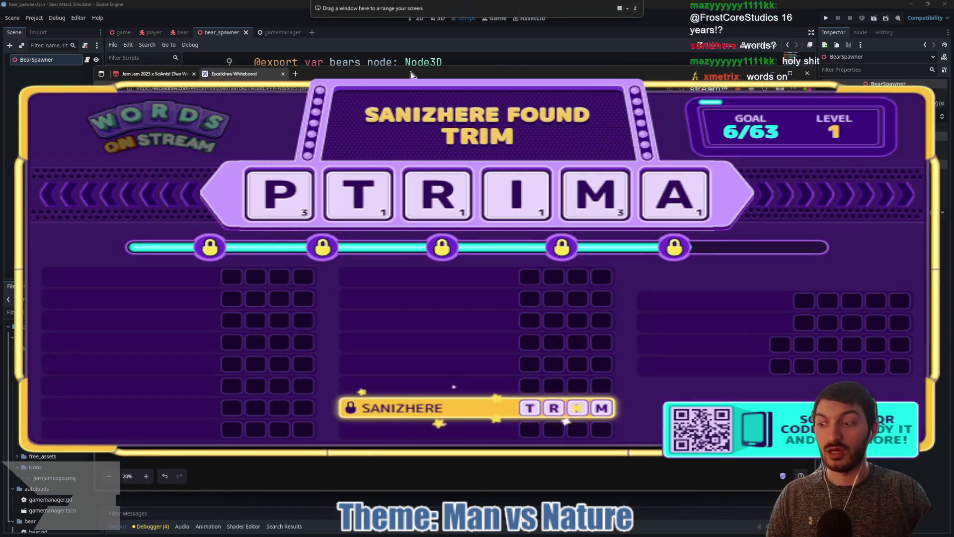
Nudge the browser window aside and switch back to the Godot bear_spawner script.
left_click_drag(454, 66, 419, 64)
key("alt+Tab")
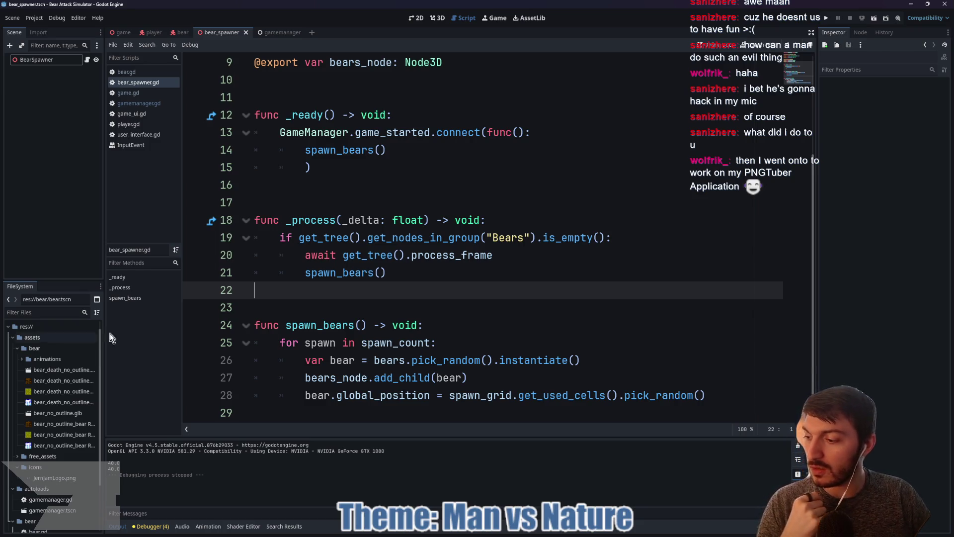
left_click(447, 307)
Launch Streamer.bot from Windows search and drag its window off the script code.
key("super")
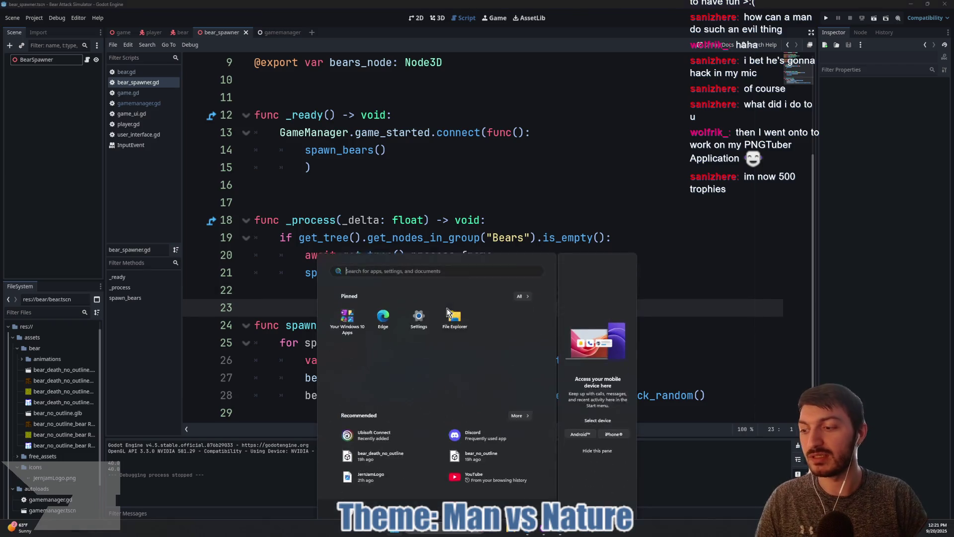
type("streamer.")
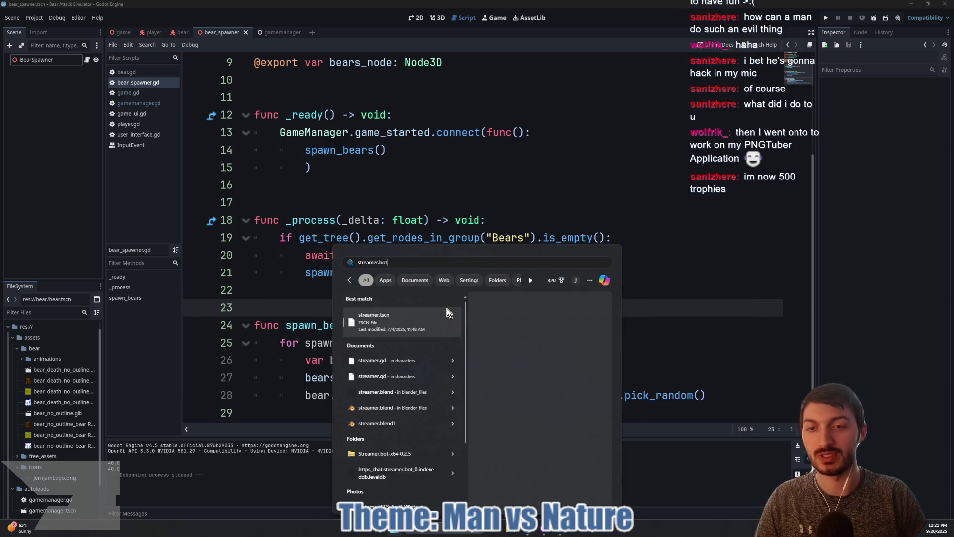
type("bot")
key("Return")
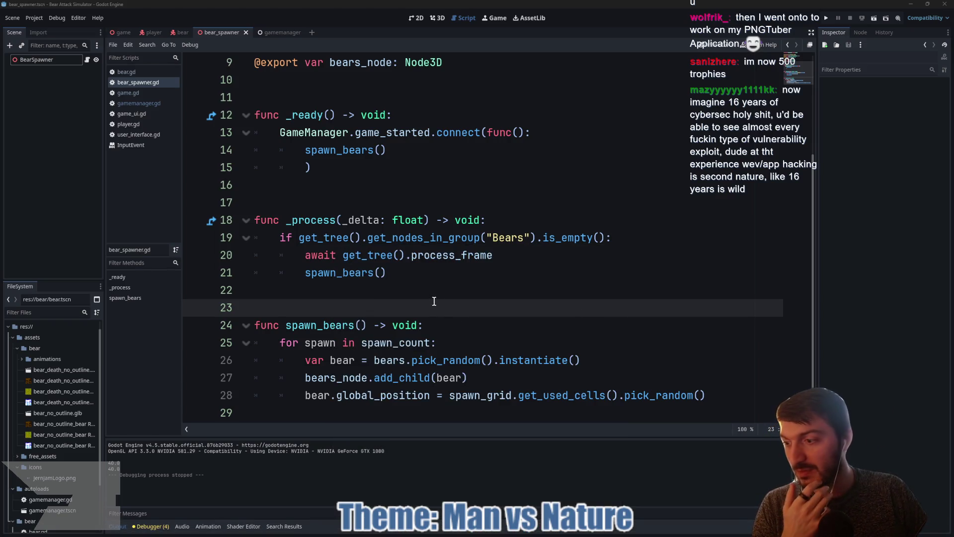
mouse_move(443, 264)
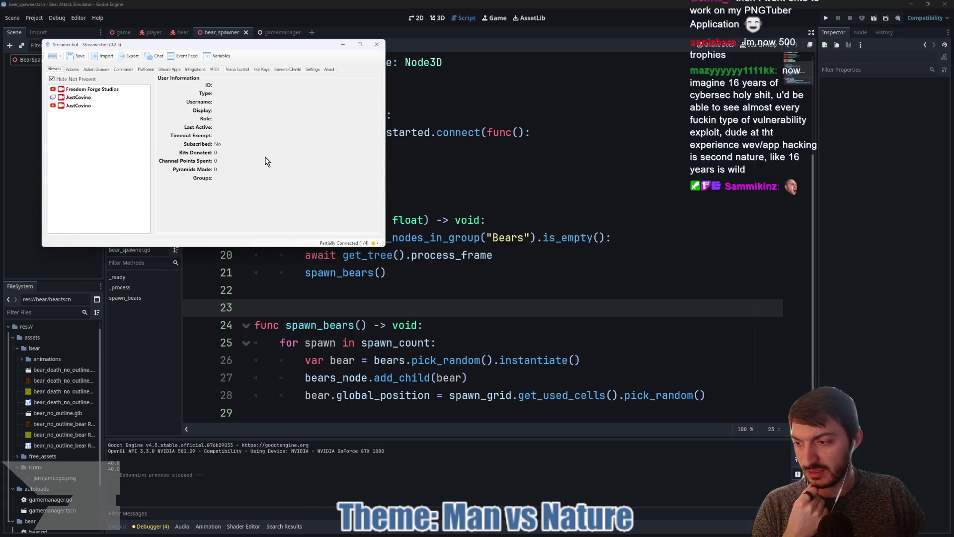
mouse_move(204, 45)
left_mouse_down()
mouse_move(254, 68)
mouse_move(0, 120)
left_mouse_up()
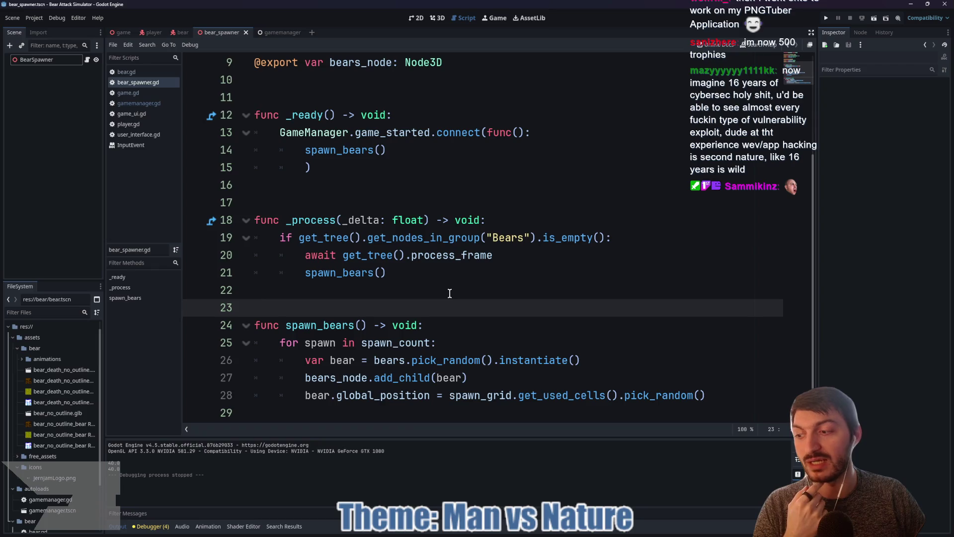
left_click(445, 291)
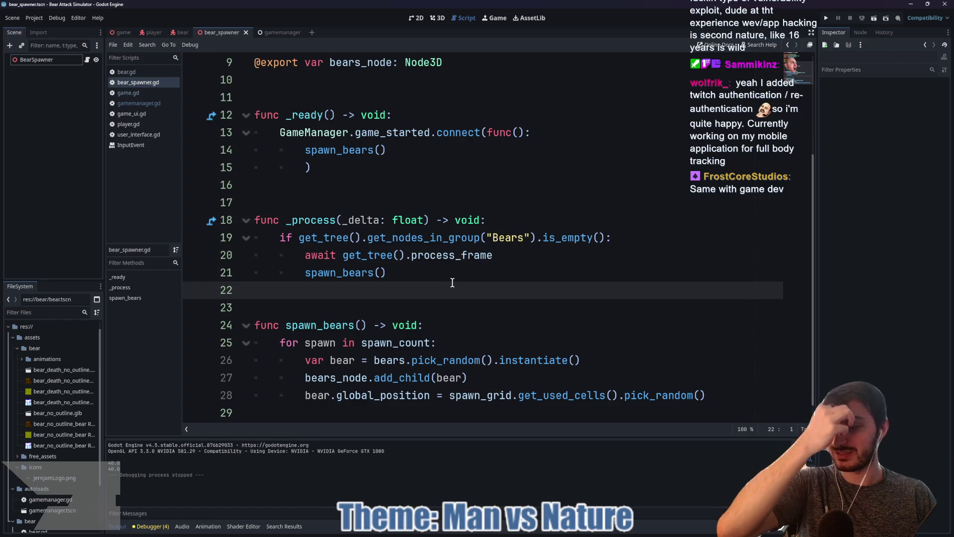
Review bear_spawner.gd, moving the caret among empty lines 10, 16, 22 and 23.
left_click(297, 191)
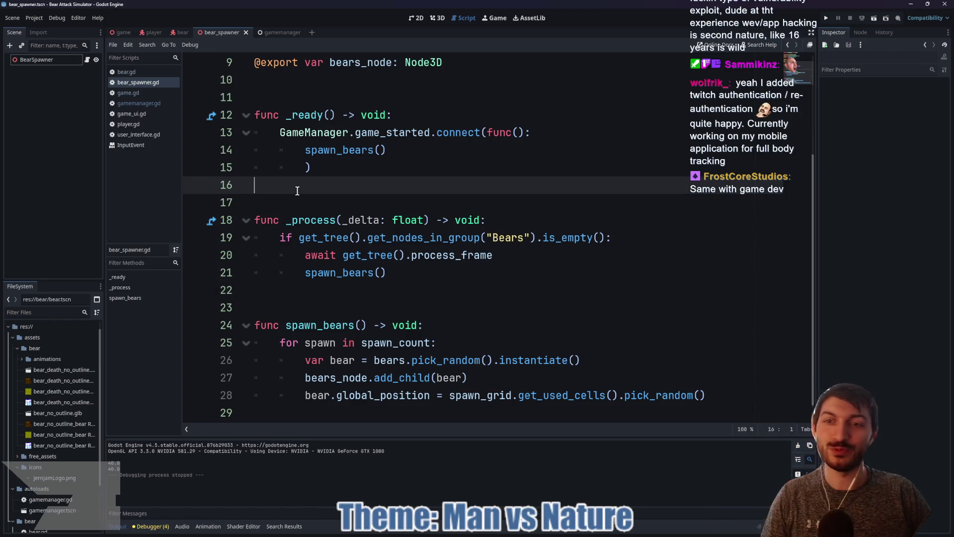
mouse_move(549, 239)
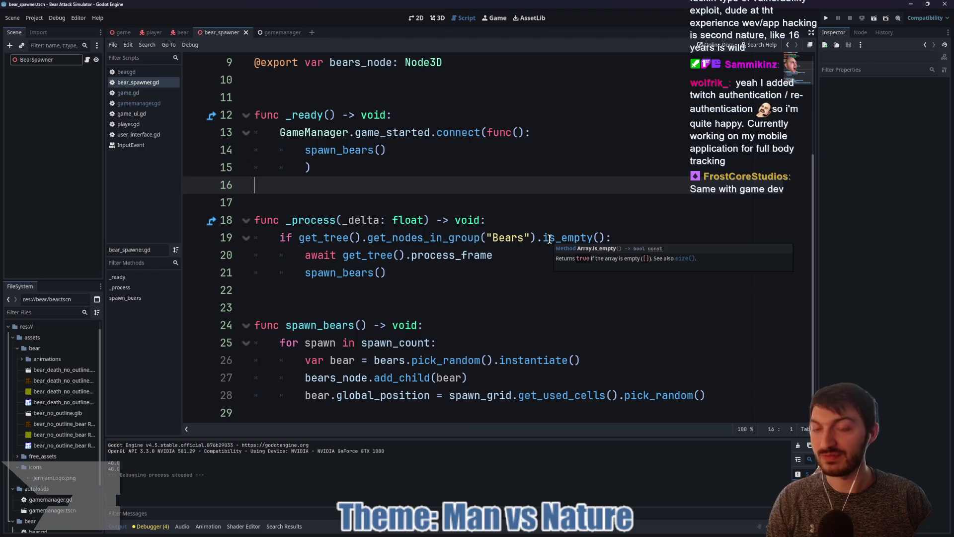
left_click(463, 293)
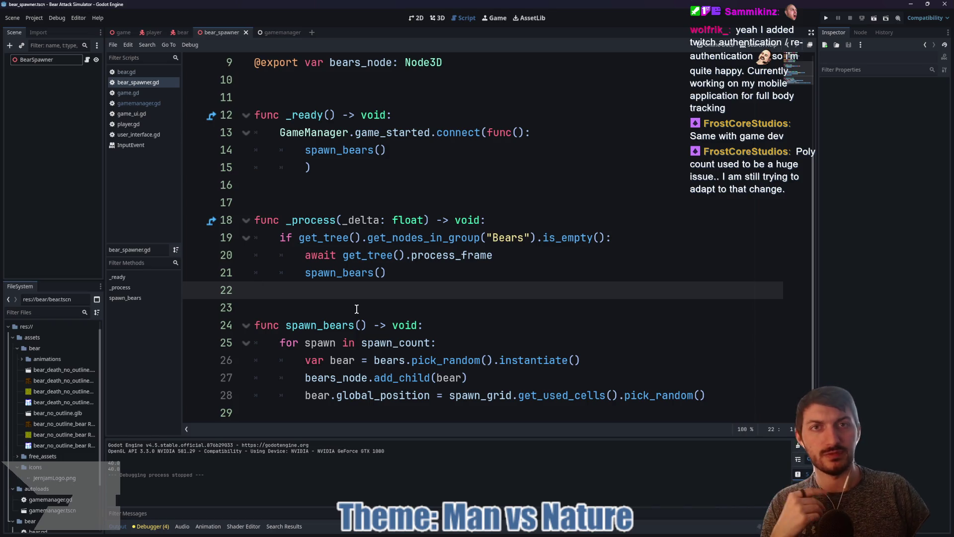
left_click(357, 308)
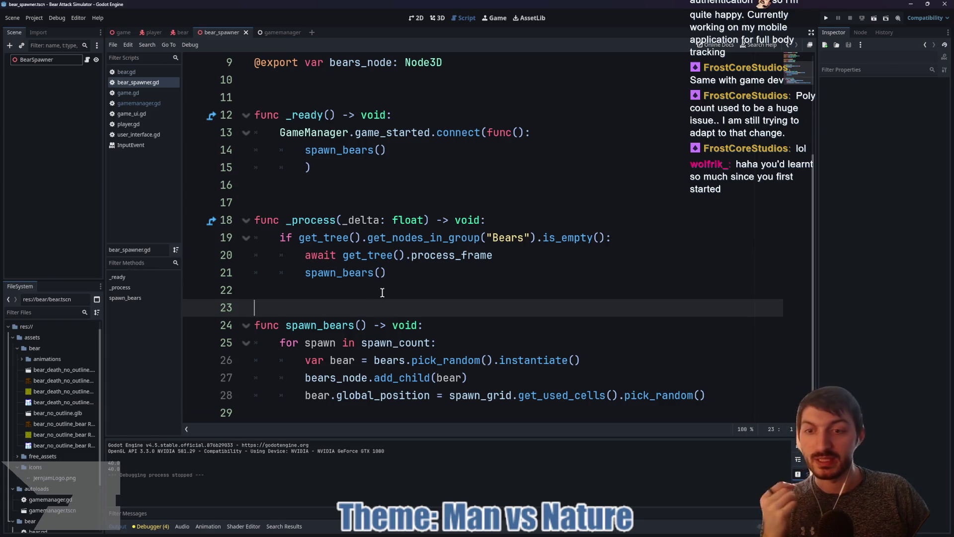
left_click(386, 292)
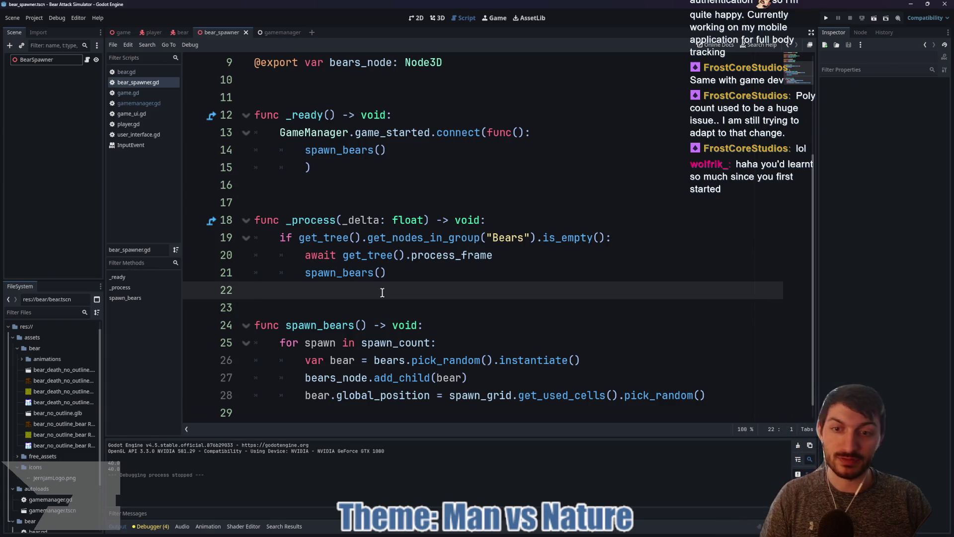
left_click(307, 190)
left_click(304, 307)
scroll(305, 318, "down", 1)
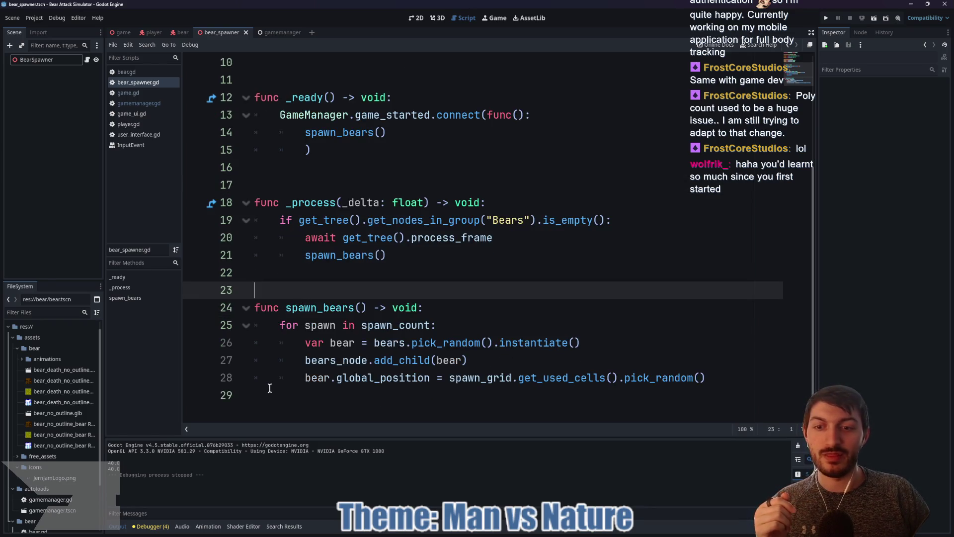
scroll(270, 384, "up", 3)
left_click(284, 219)
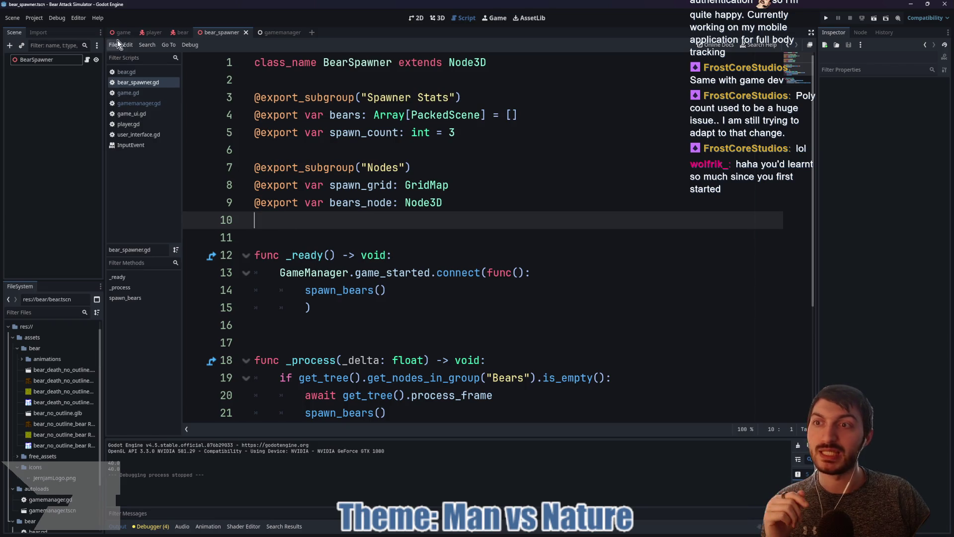
Switch to the game scene and place the caret after spawn_player in game.gd.
left_click(122, 32)
left_click(348, 203)
left_click(320, 293)
left_click(310, 310)
left_click(307, 287)
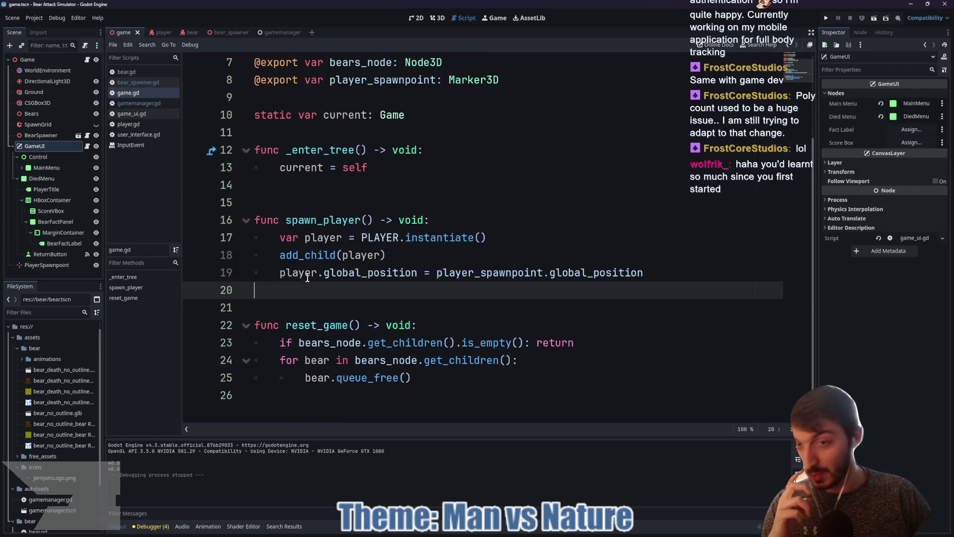
left_click(304, 132)
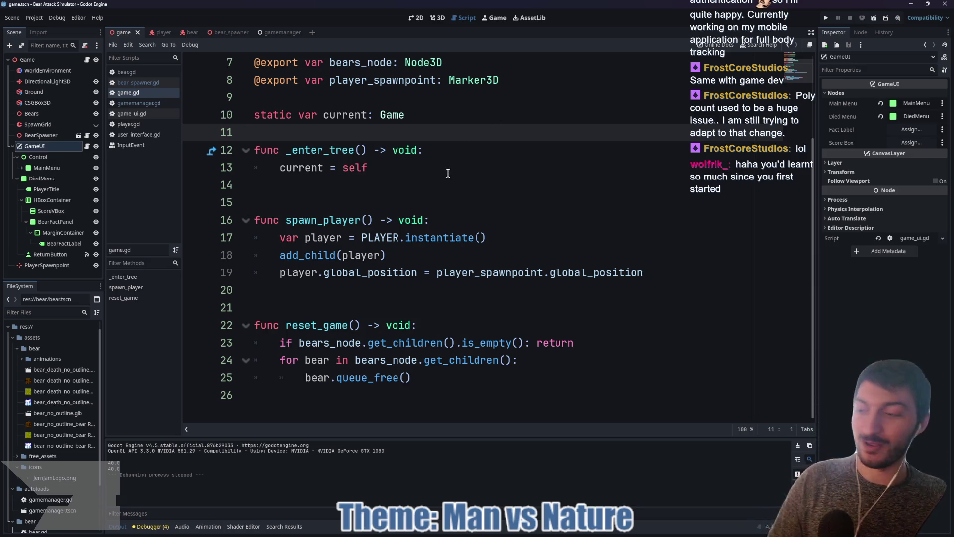
left_click(381, 190)
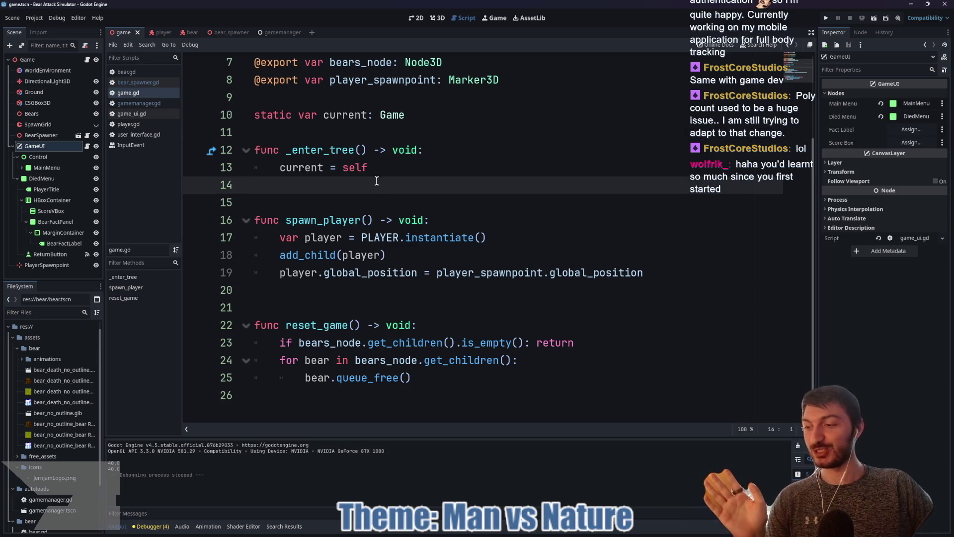
left_click(297, 128)
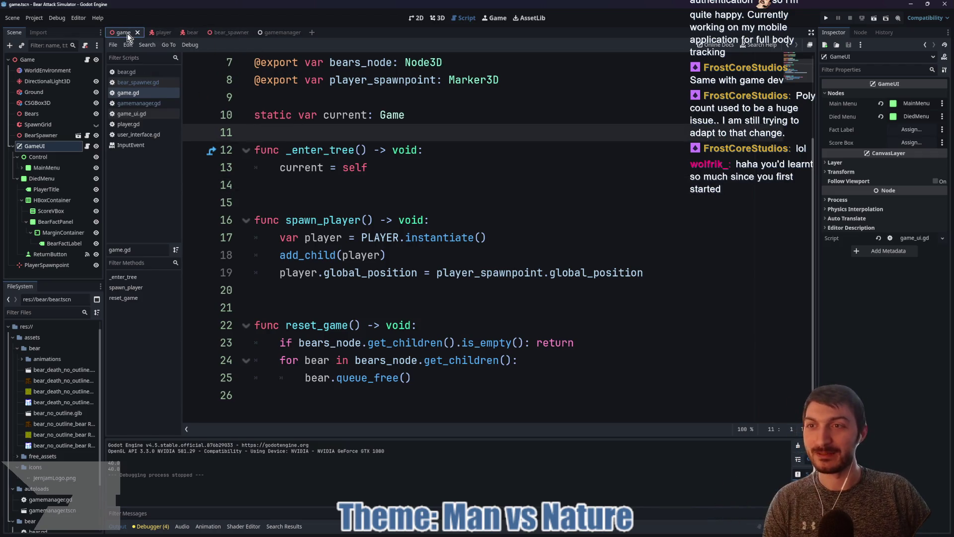
left_click(342, 187)
key("F5")
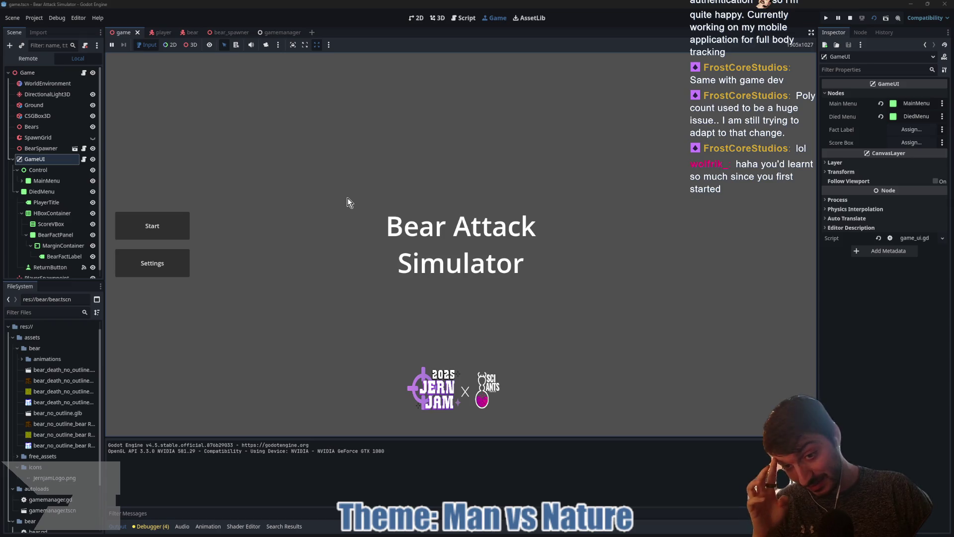
left_click(152, 228)
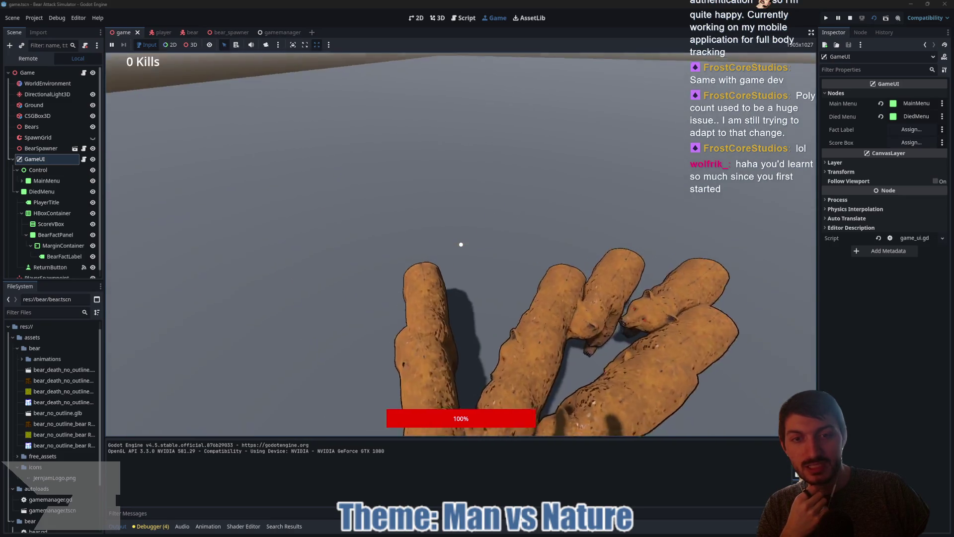
key("F8")
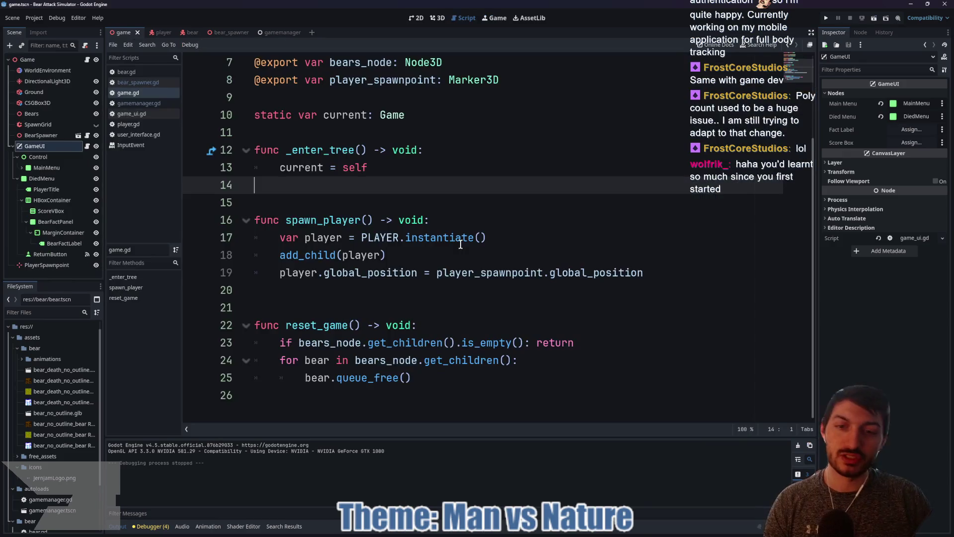
Open the bear_spawner scene and select its BearSpawner node, keeping its name.
left_click(228, 32)
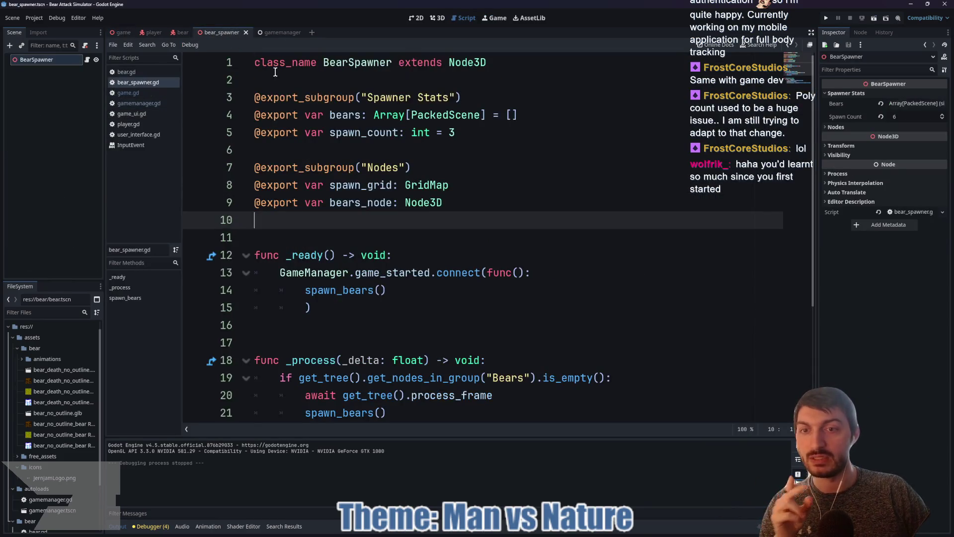
scroll(343, 317, "down", 2)
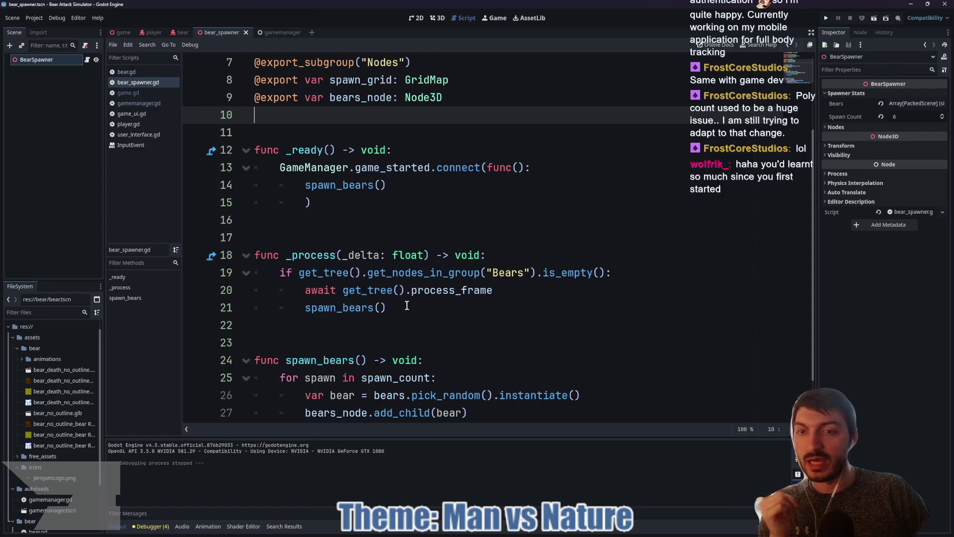
left_click(55, 63)
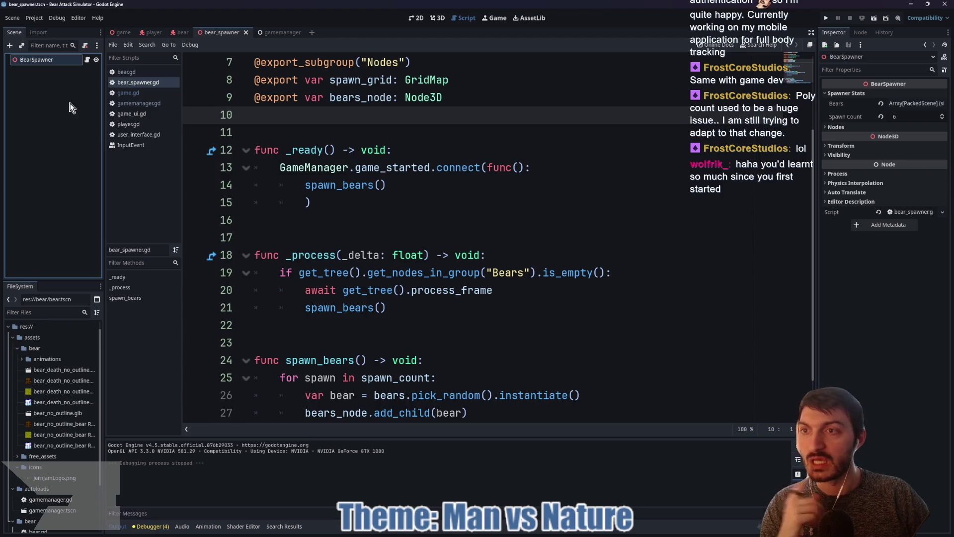
double_click(47, 62)
key("Escape")
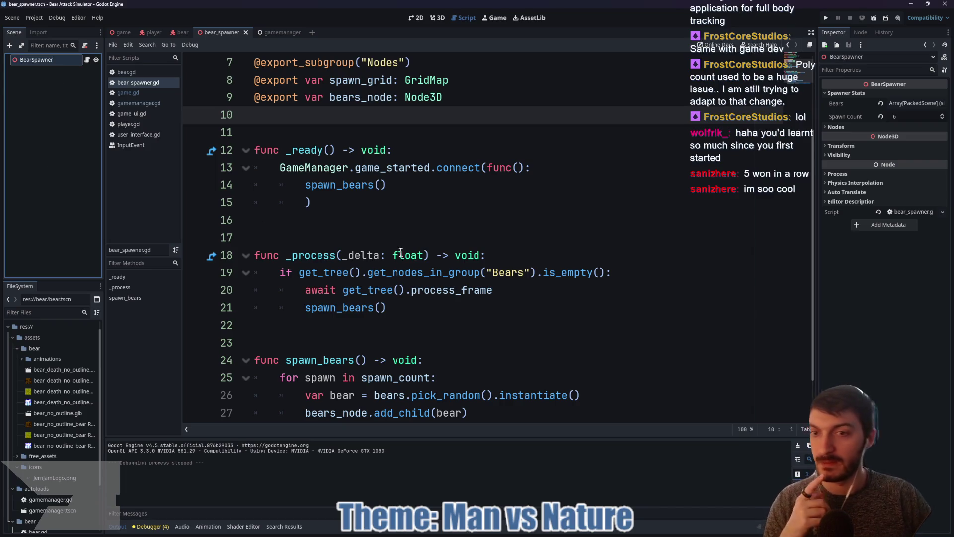
Select the whole _process function, then return focus to the BearSpawner scene tree.
mouse_move(421, 304)
left_mouse_down()
mouse_move(285, 276)
mouse_move(269, 261)
left_mouse_up()
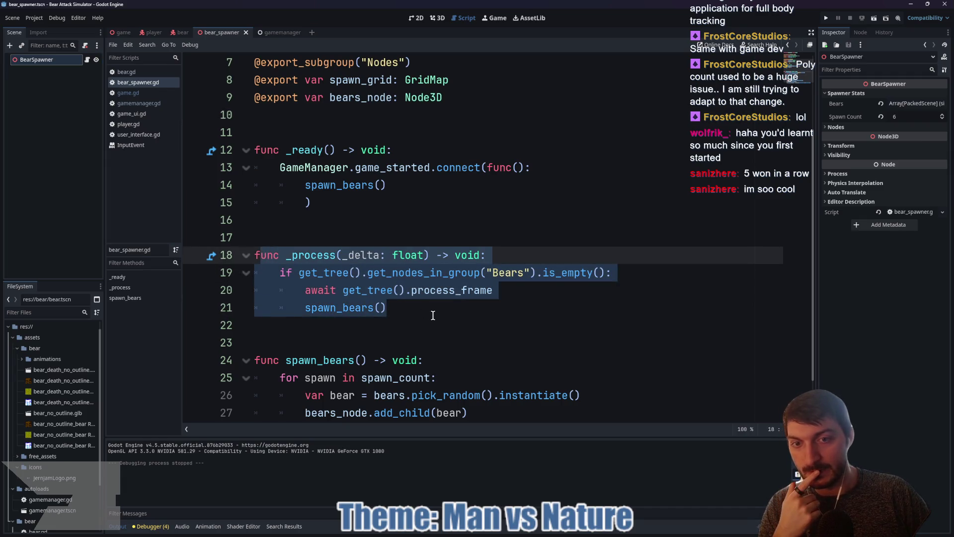
left_click_drag(427, 313, 256, 255)
mouse_move(410, 318)
left_mouse_down()
mouse_move(320, 293)
mouse_move(255, 255)
left_mouse_up()
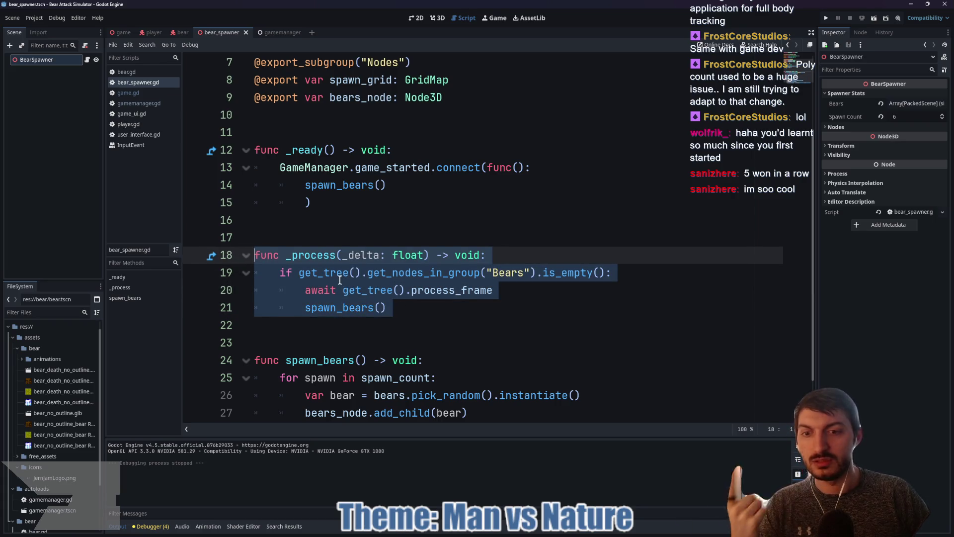
left_click(50, 67)
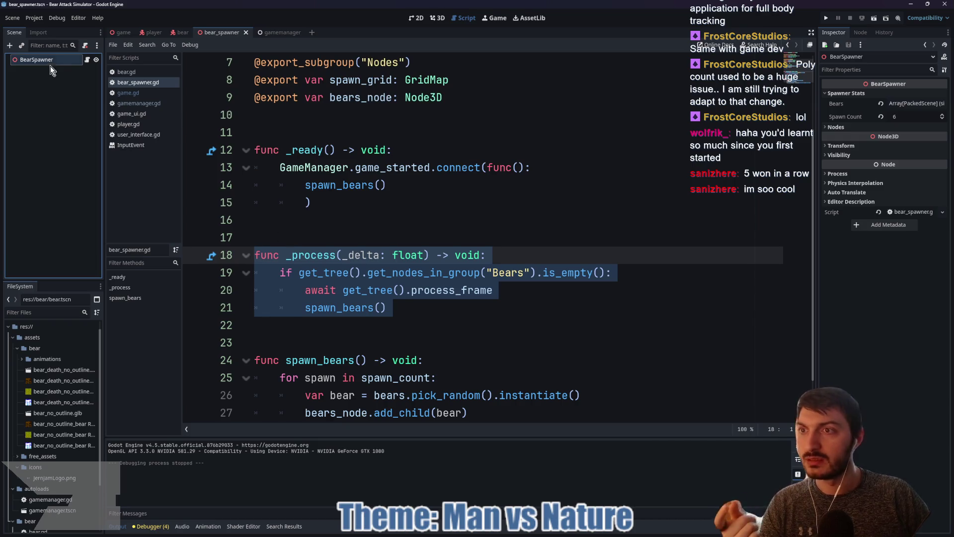
Create a Timer child of BearSpawner with Ctrl+A and rename it WaveTimer.
key("ctrl+a")
type("timer")
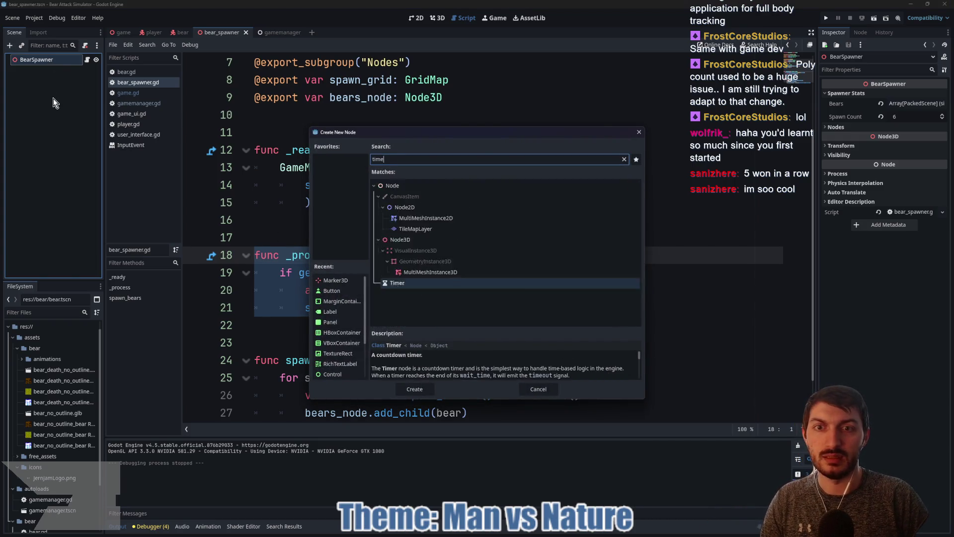
key("Return")
double_click(47, 73)
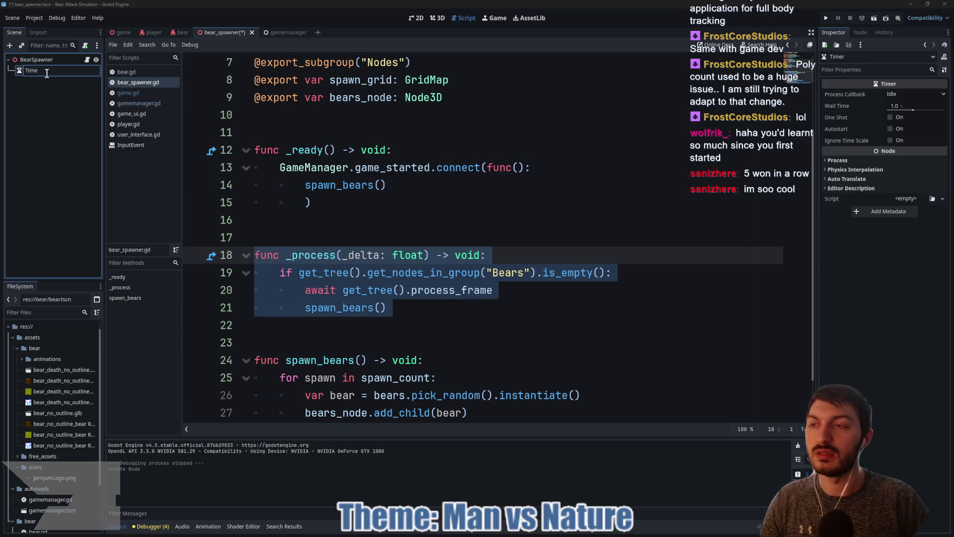
key("BackSpace")
key("BackSpace")
key("BackSpace")
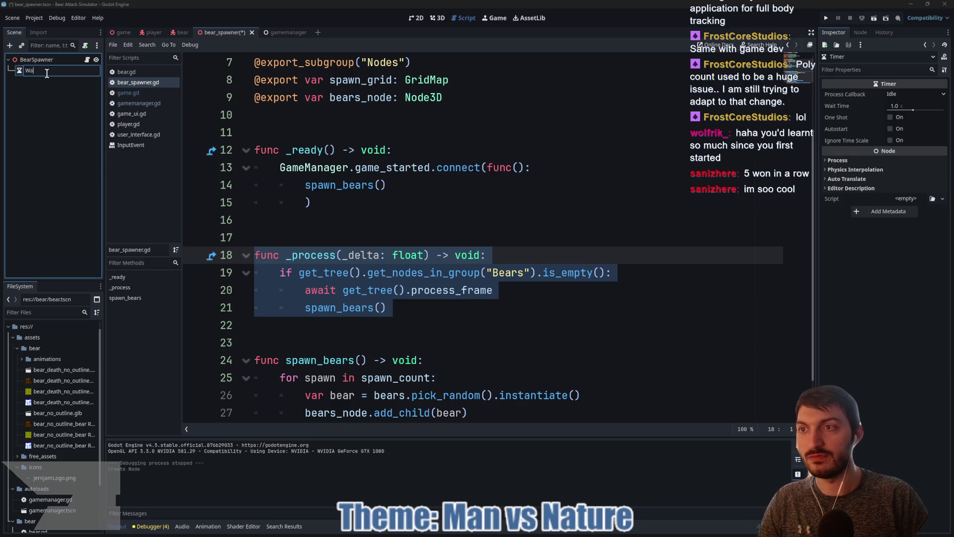
type("imer")
key("Return")
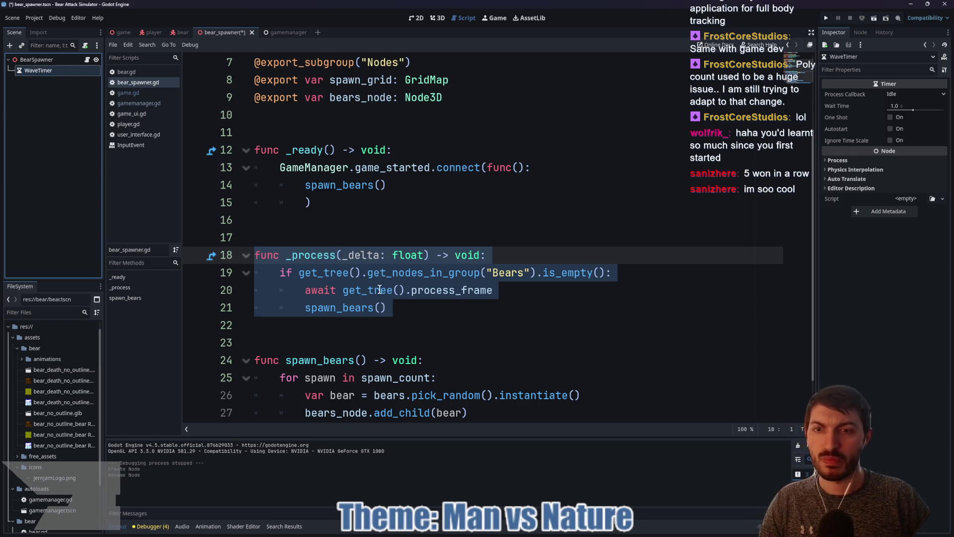
scroll(387, 294, "up", 3)
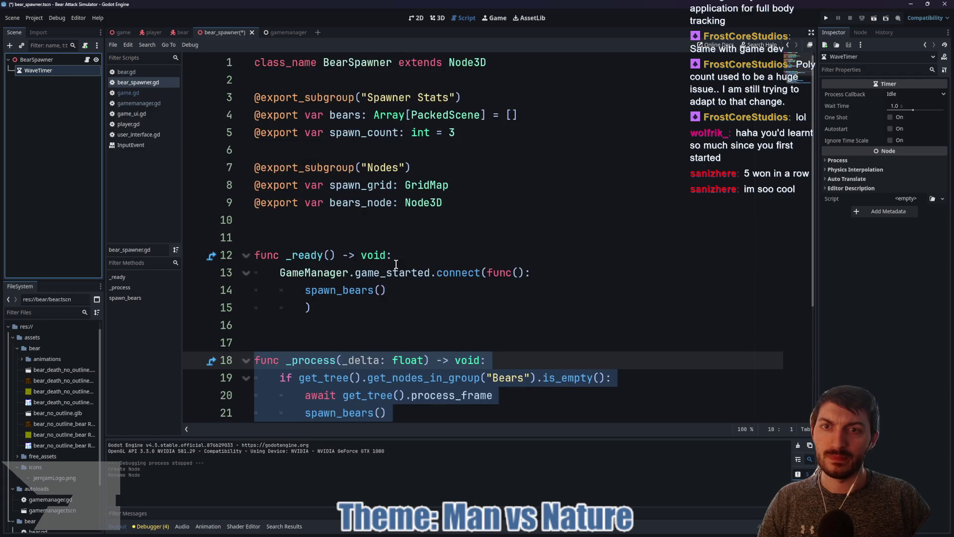
left_click(483, 131)
Replace the time_between_waves export with 'const NEW_WAVE_CHECK_TIME: float = 2.0' and save.
key("Return")
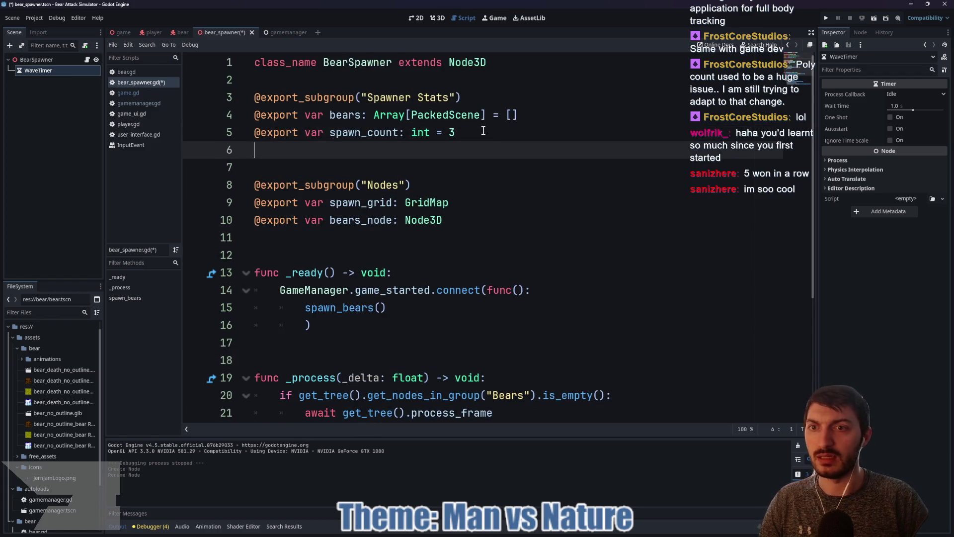
type("@export var t")
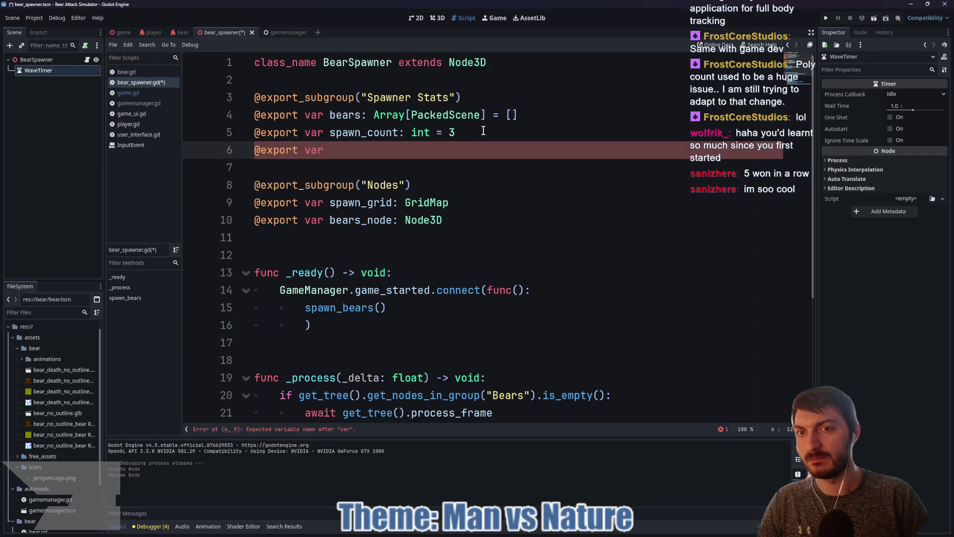
type("ime_between_")
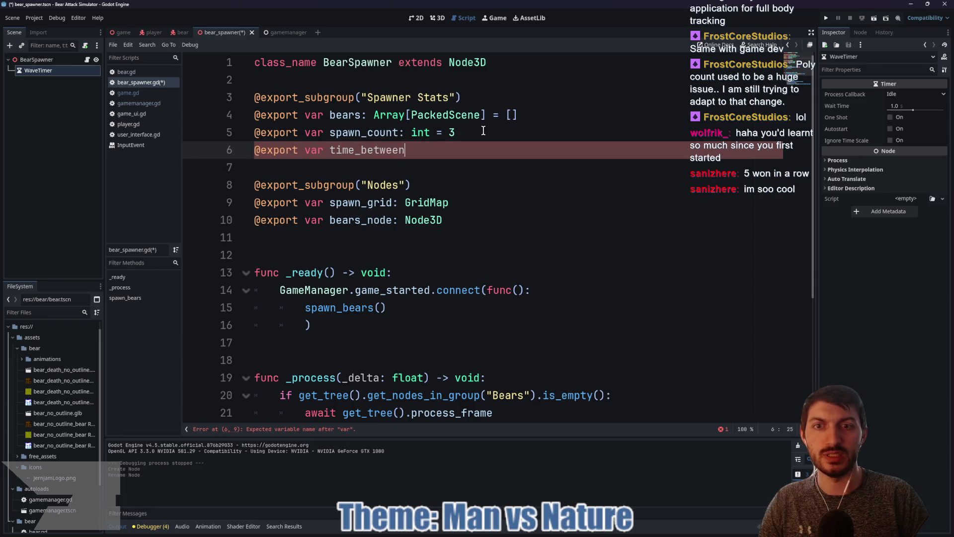
type("waves")
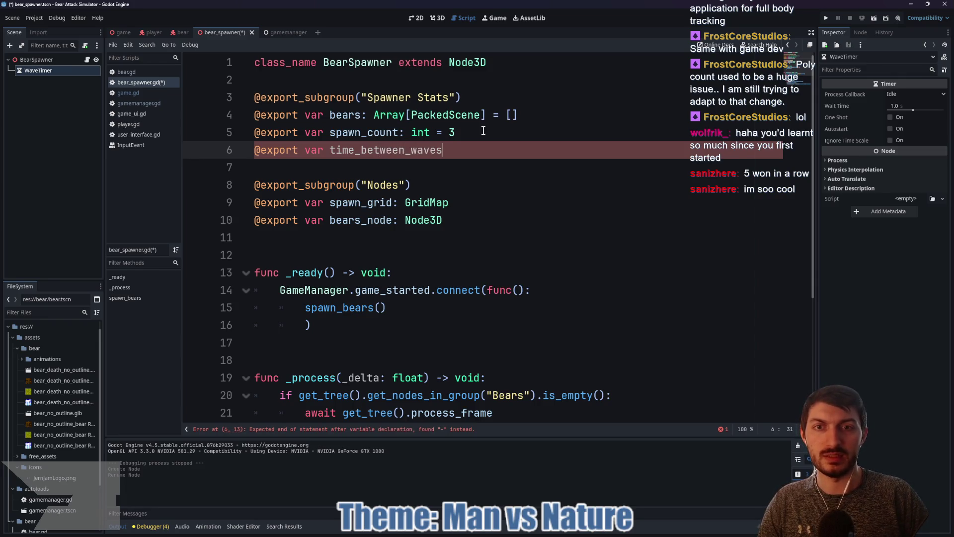
type(": float = ")
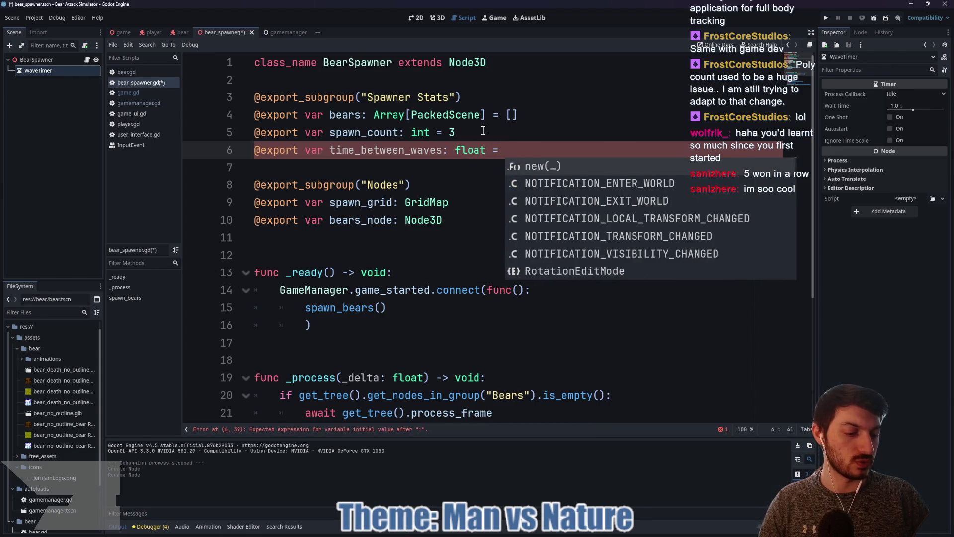
type("5.0")
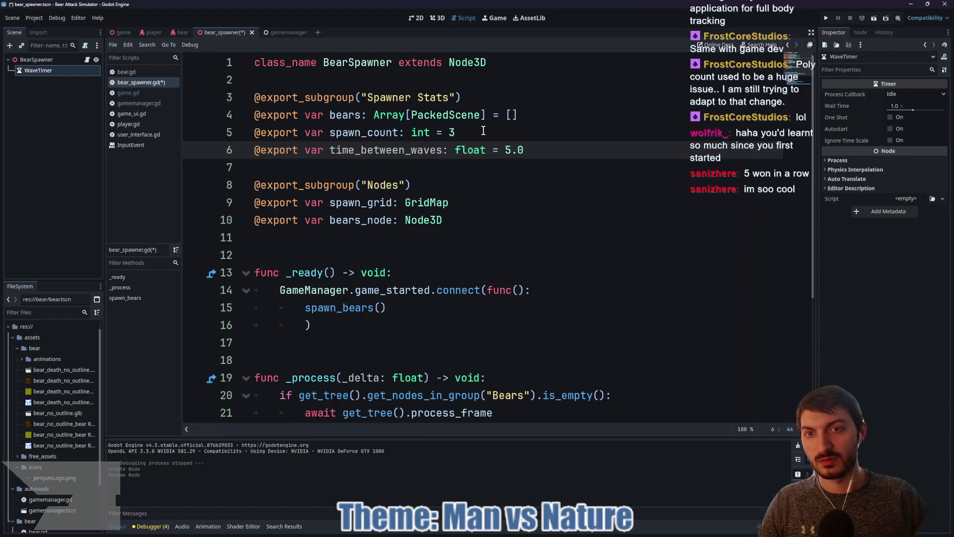
left_click(210, 149)
key("BackSpace")
key("BackSpace")
left_click(352, 231)
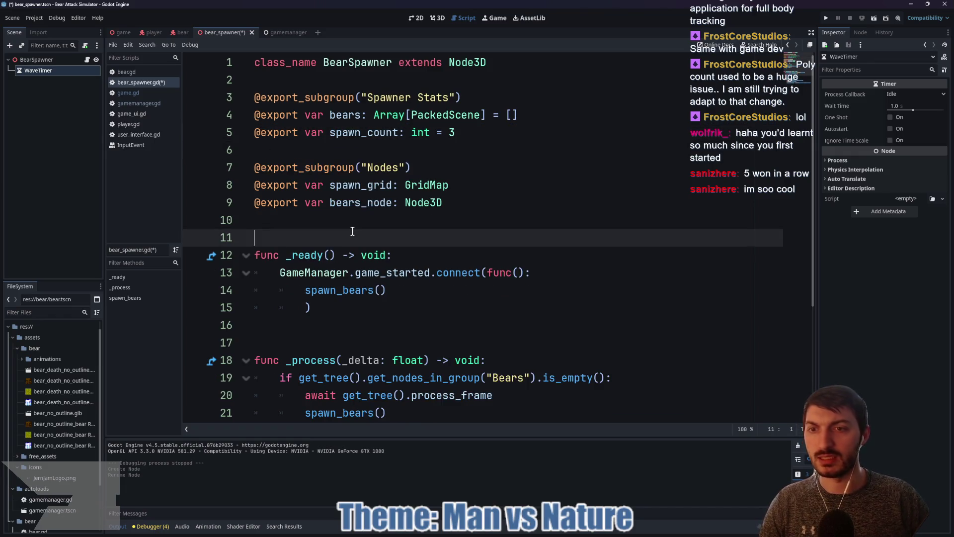
key("Down")
key("Return")
key("Up")
type("const ")
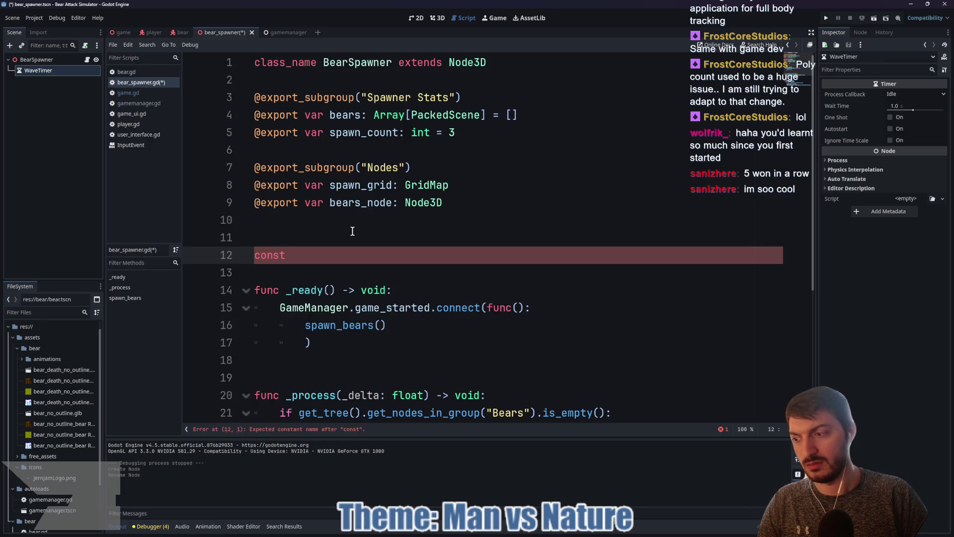
type("NEW_WAVE_C")
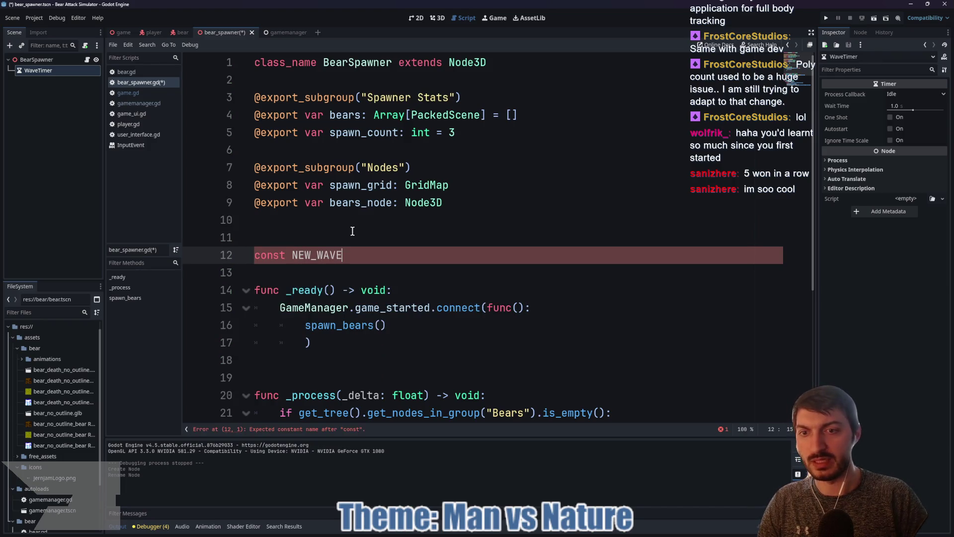
type("HECK_TIME:")
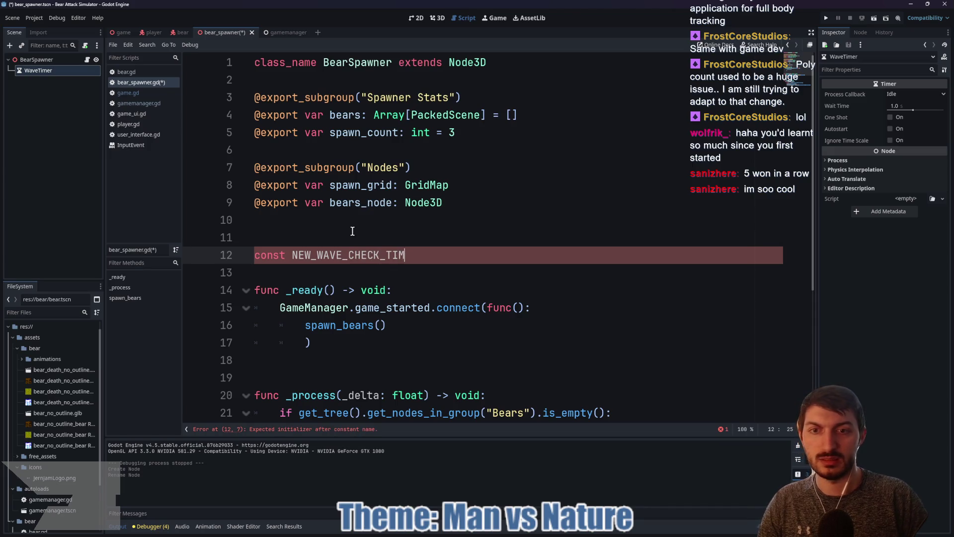
type(" float =")
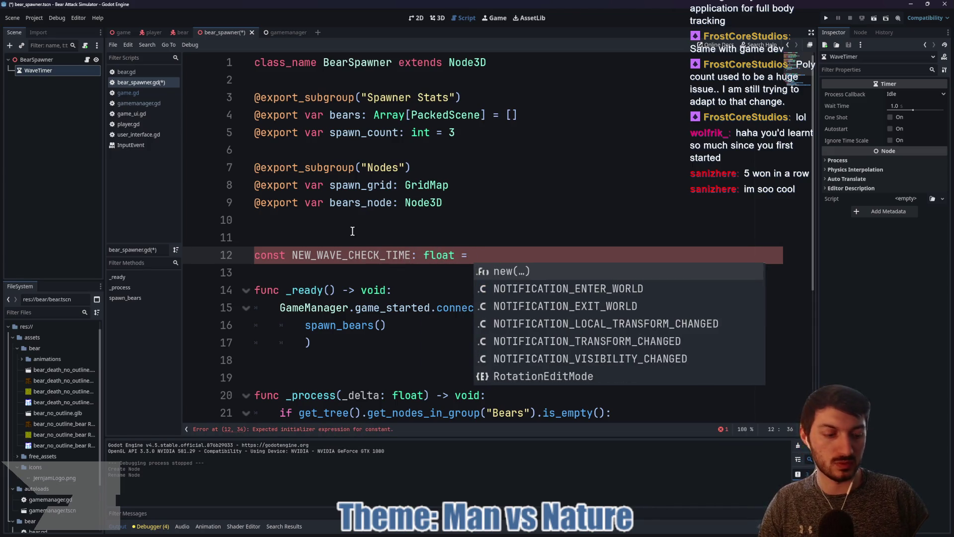
type("2.0")
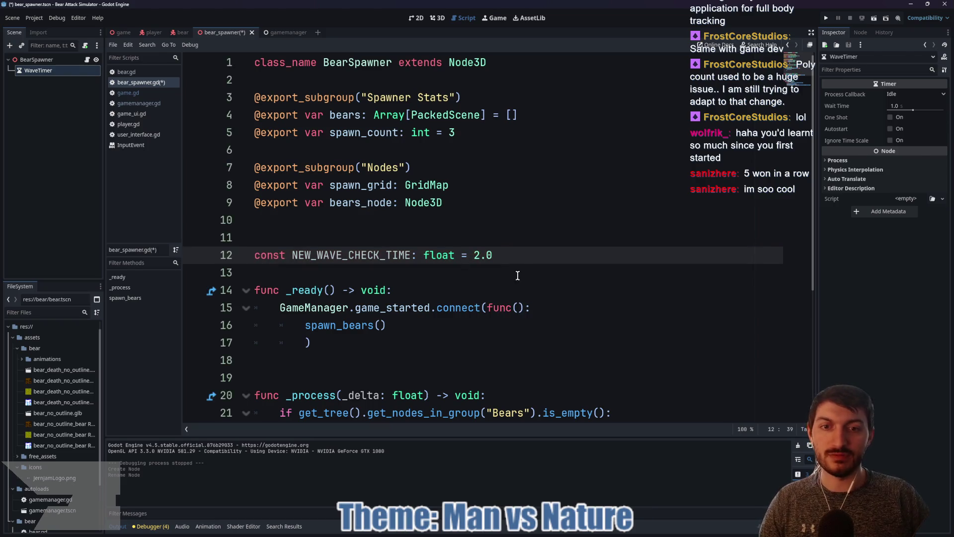
key("ctrl+s")
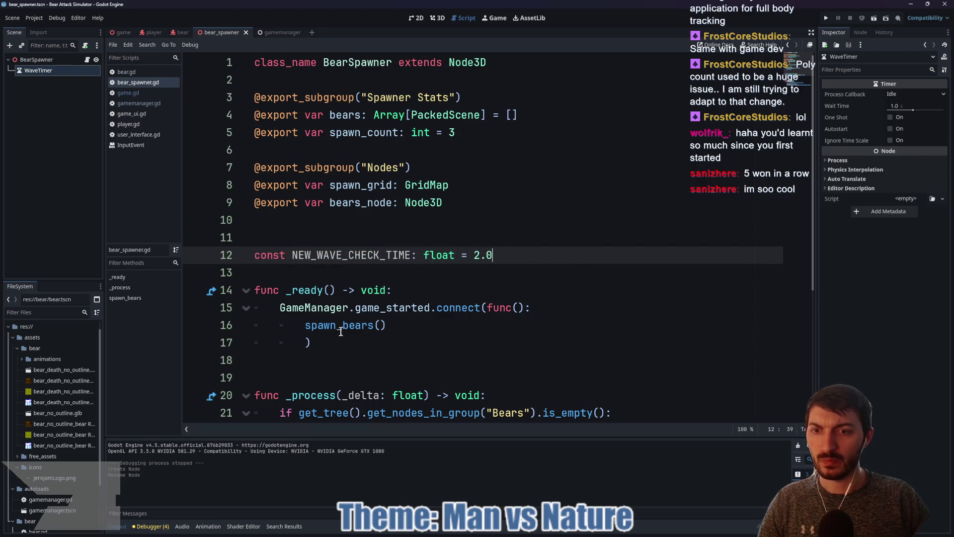
left_click(412, 293)
key("Return")
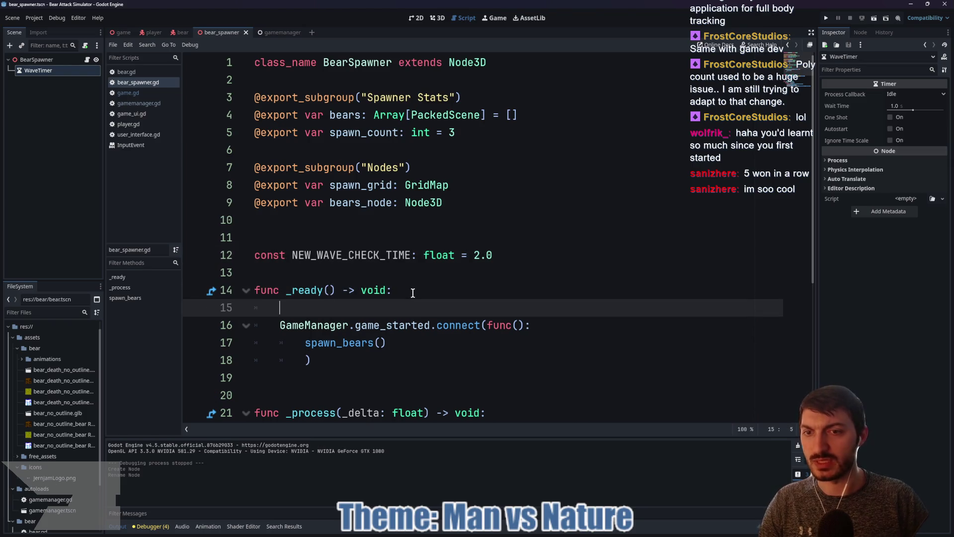
left_click(466, 199)
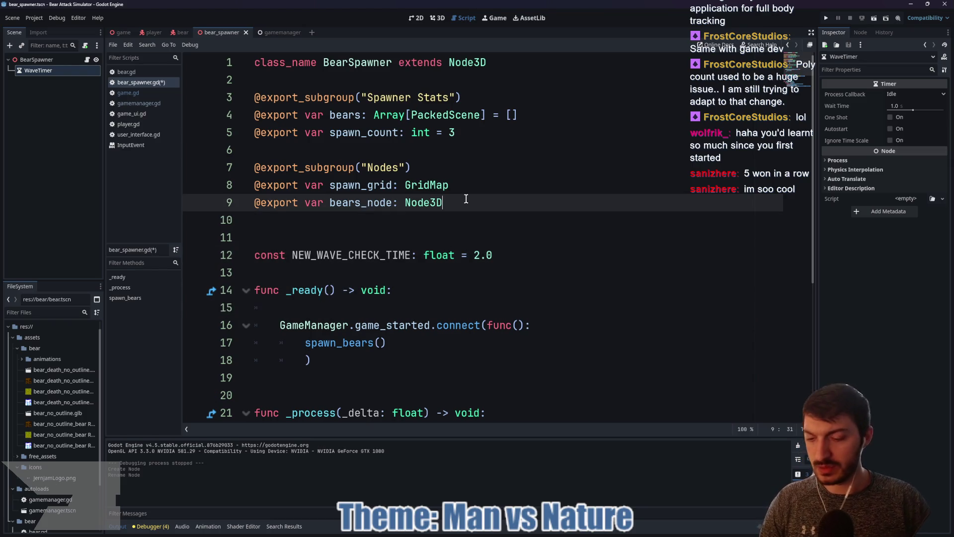
key("Return")
type("@export var")
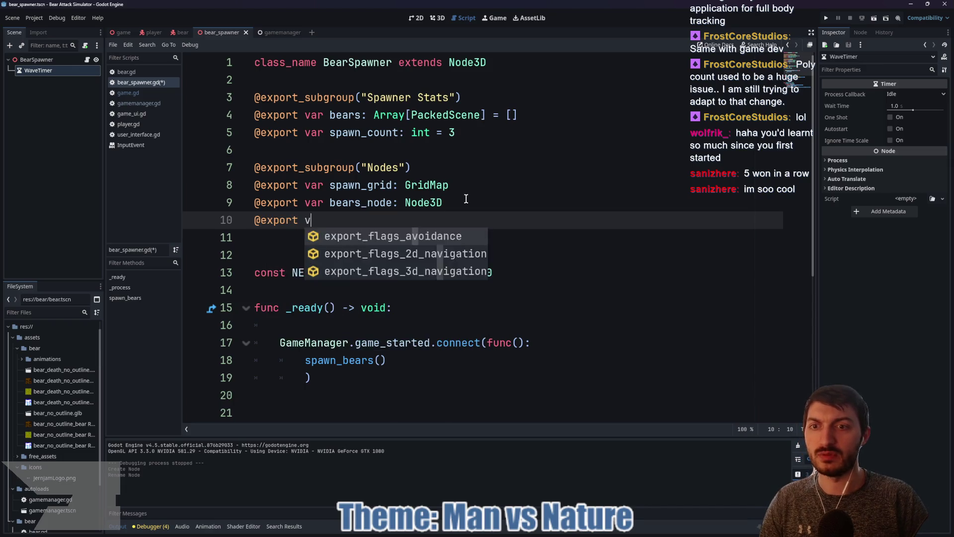
type(" wave_timerp;")
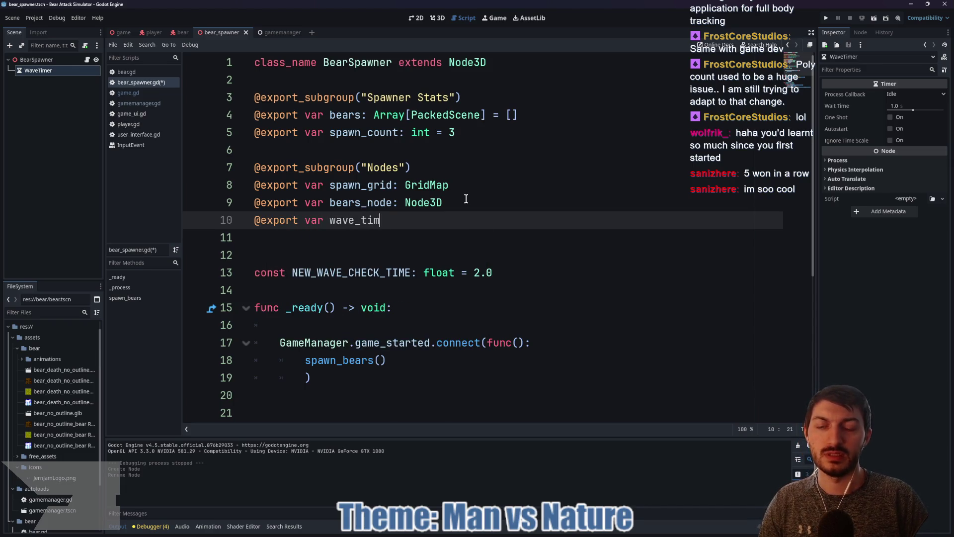
key("BackSpace")
key("BackSpace")
type(": Timer")
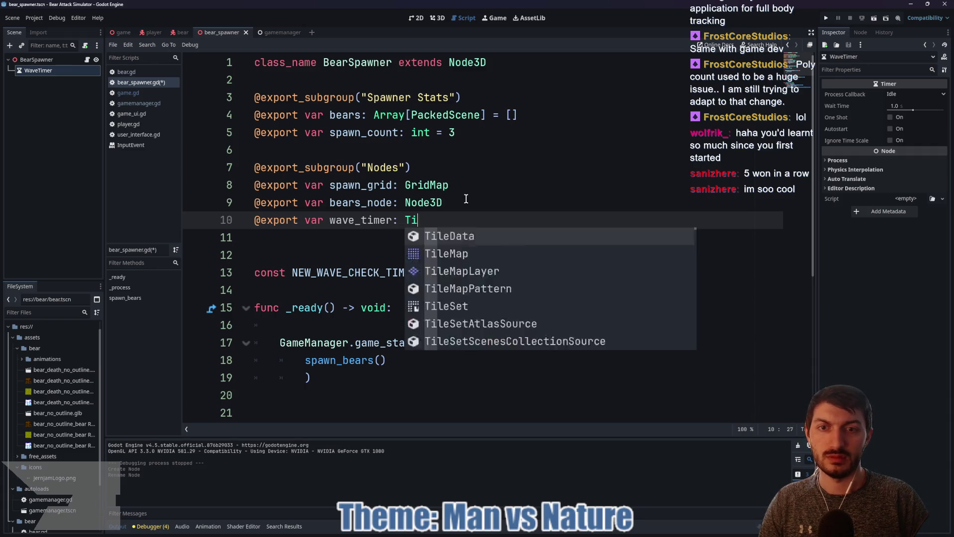
key("ctrl+s")
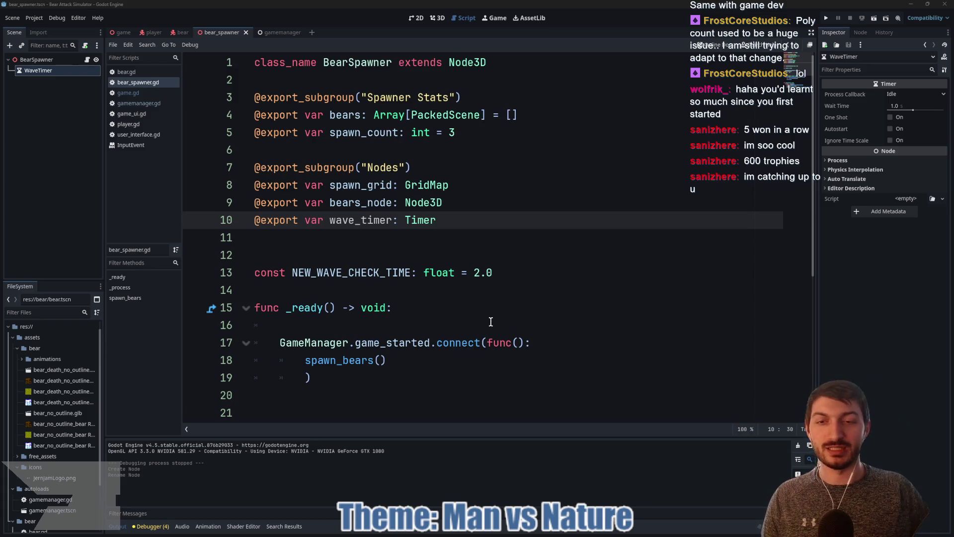
left_click(500, 283)
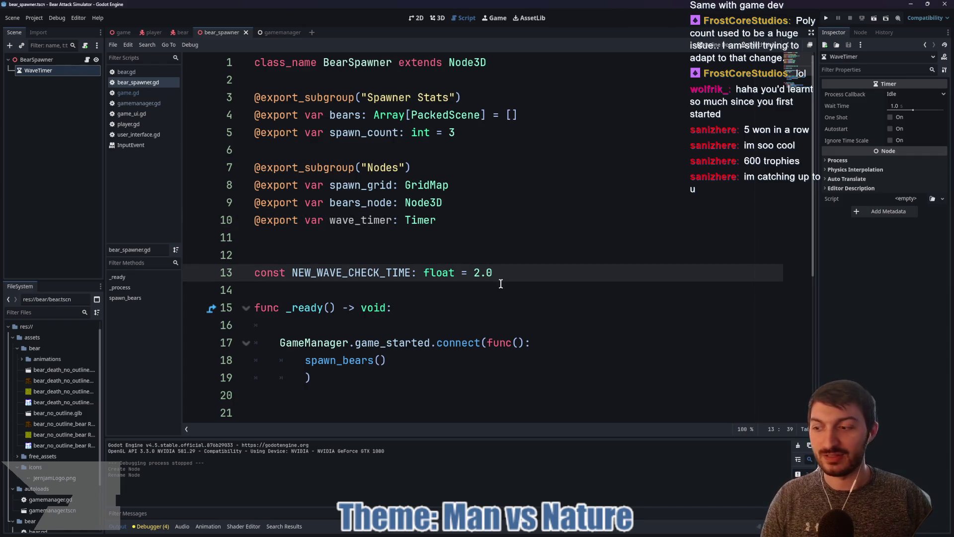
left_click(452, 291)
left_click(388, 319)
In _ready, set wave_timer.wait_time to NEW_WAVE_CHECK_TIME and save.
type("wave_timer.wai")
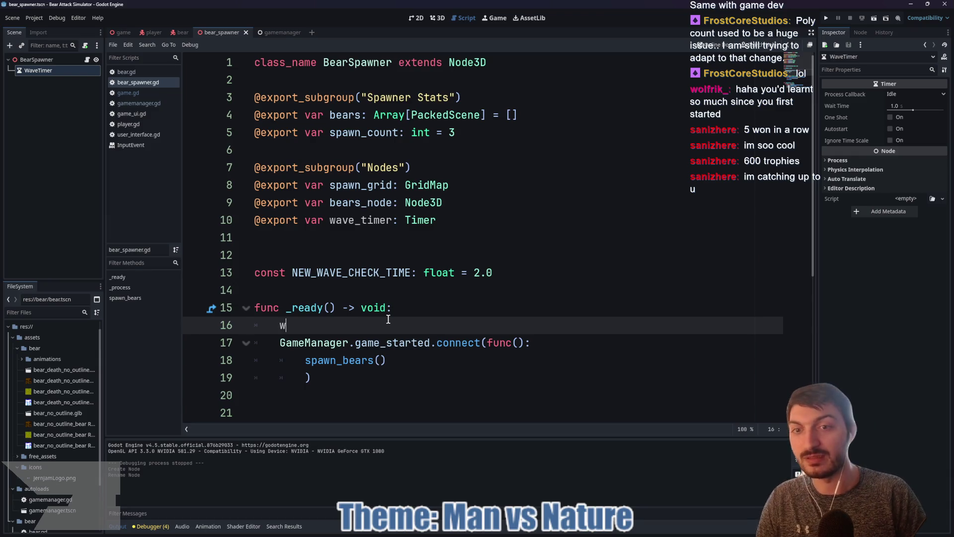
key("Return")
type("= NE")
key("Return")
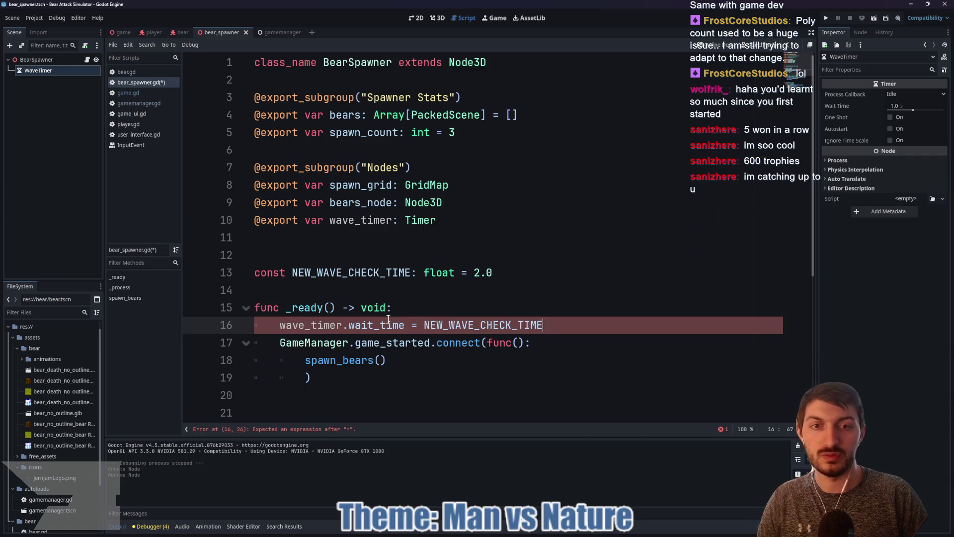
key("ctrl+s")
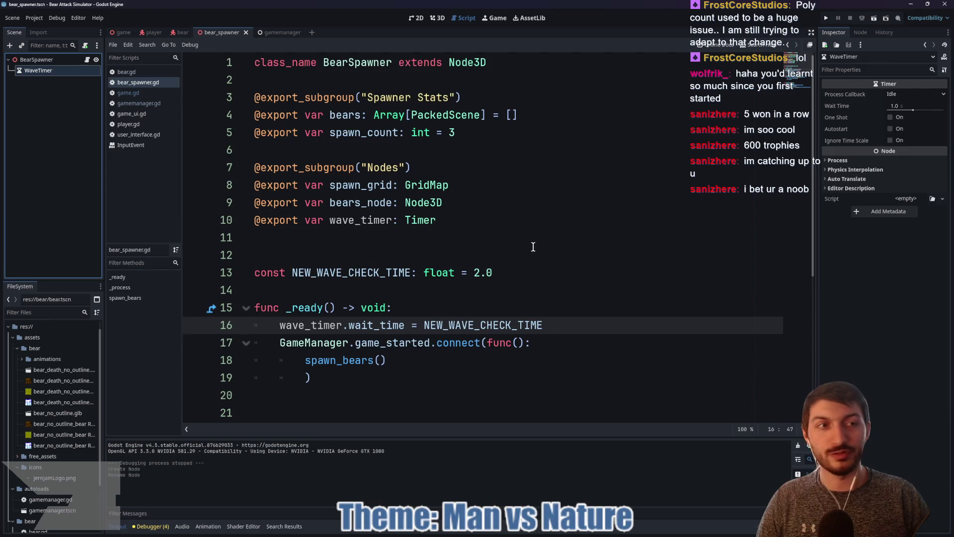
Give WaveTimer Autostart, a 2.0 s wait time and Ignore Time Scale in the Inspector.
left_click(890, 129)
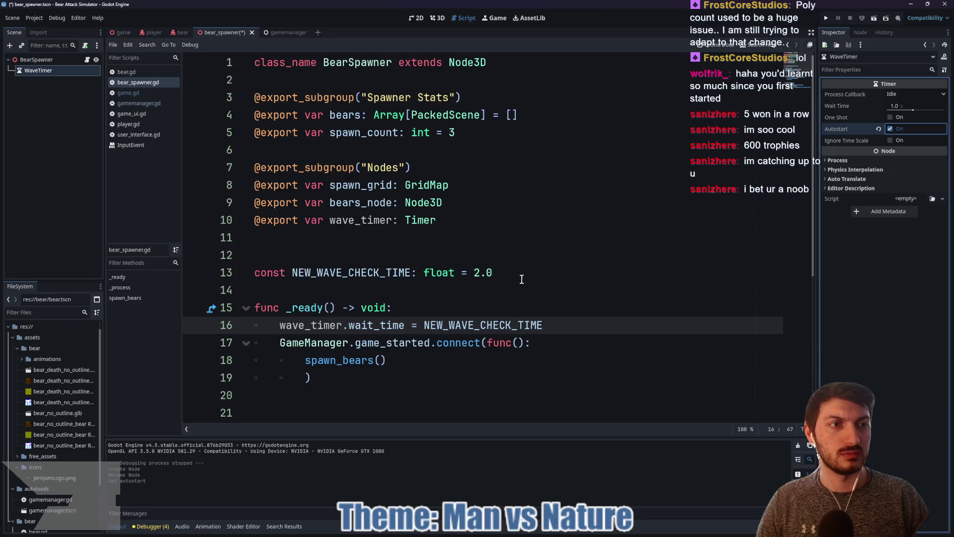
left_click(903, 105)
type("2.0")
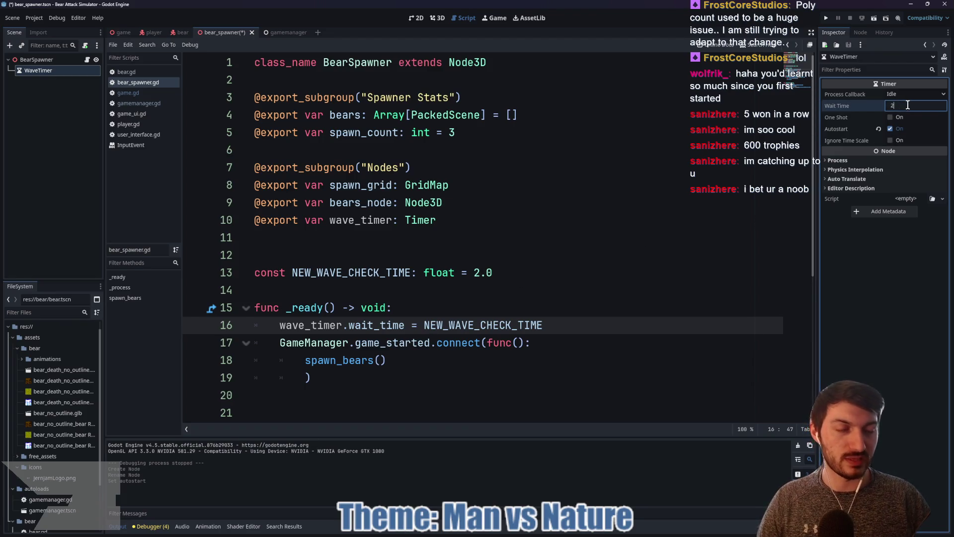
key("Return")
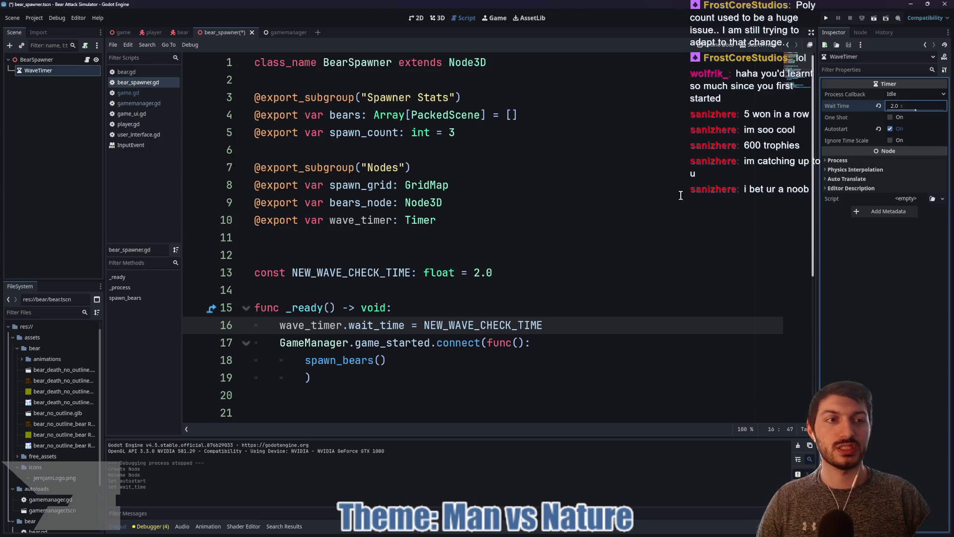
left_click(890, 140)
Delete the NEW_WAVE_CHECK_TIME constant and the wait_time assignment from the script.
left_click_drag(495, 272, 242, 271)
key("BackSpace")
key("BackSpace")
key("BackSpace")
left_click_drag(553, 291, 236, 293)
key("BackSpace")
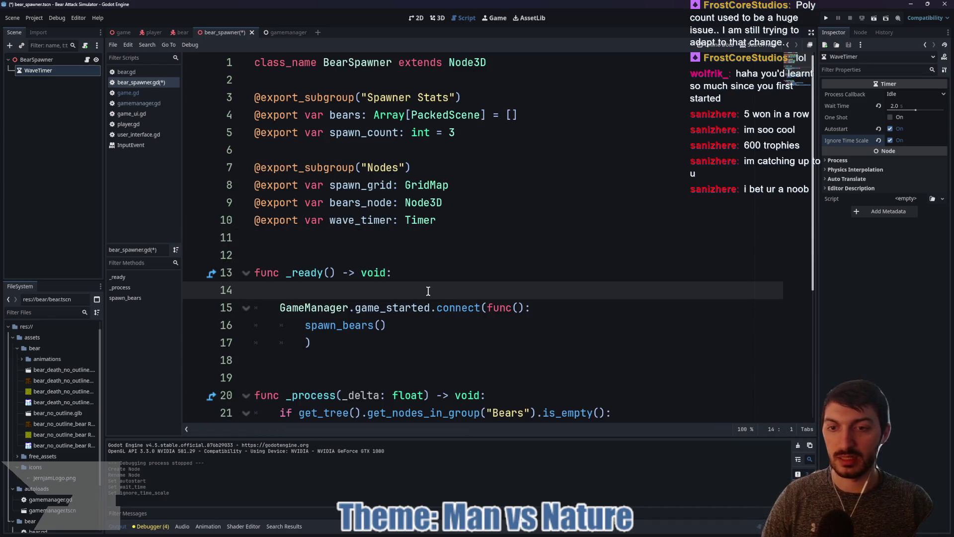
Connect wave_timer.timeout to spawn_bears in _ready.
key("Tab")
type("wave_timer.time")
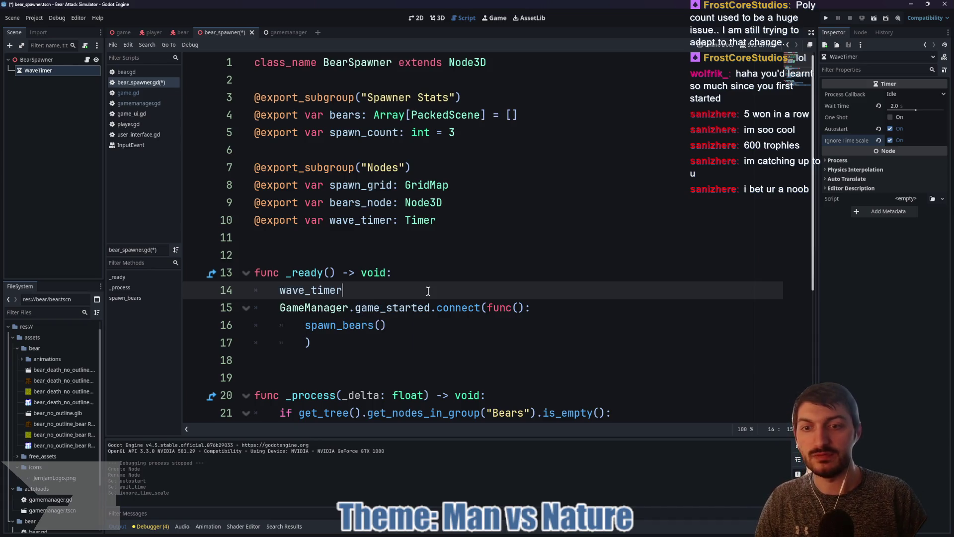
key("Return")
type(".conn")
key("Return")
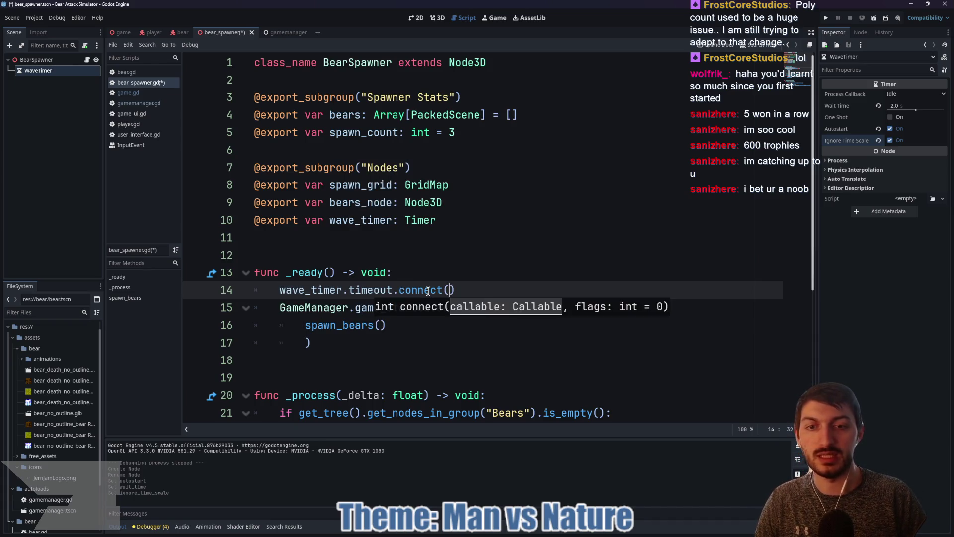
type("func():")
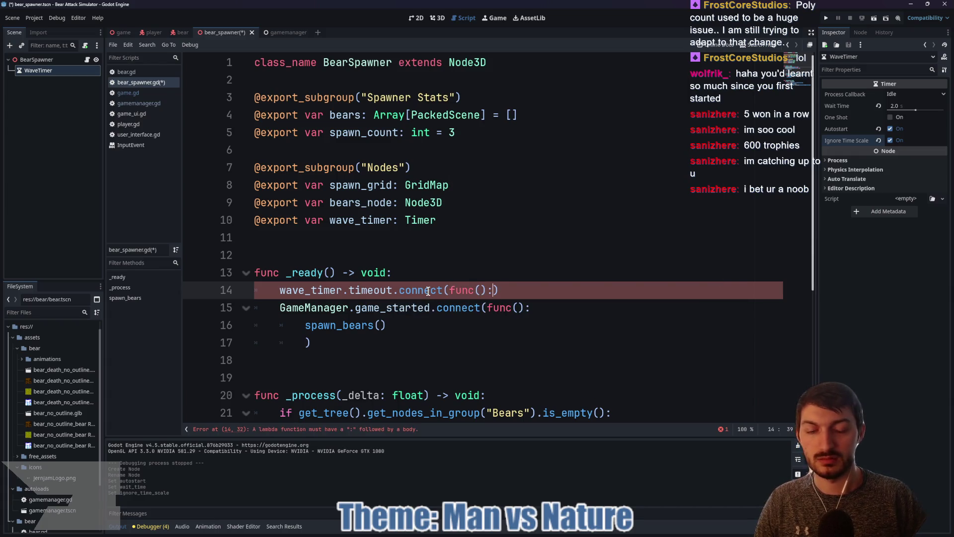
key("BackSpace")
key("BackSpace")
key("BackSpace")
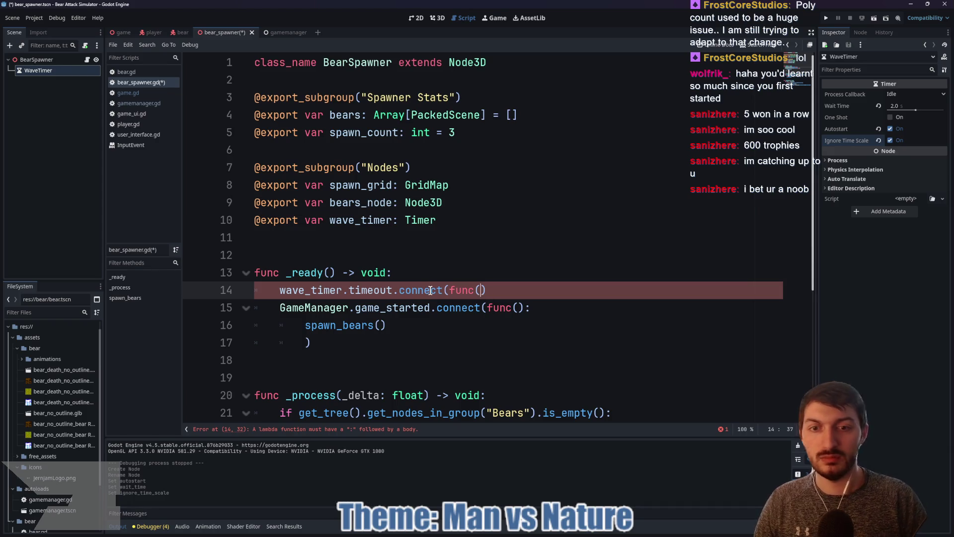
key("BackSpace")
key("BackSpace")
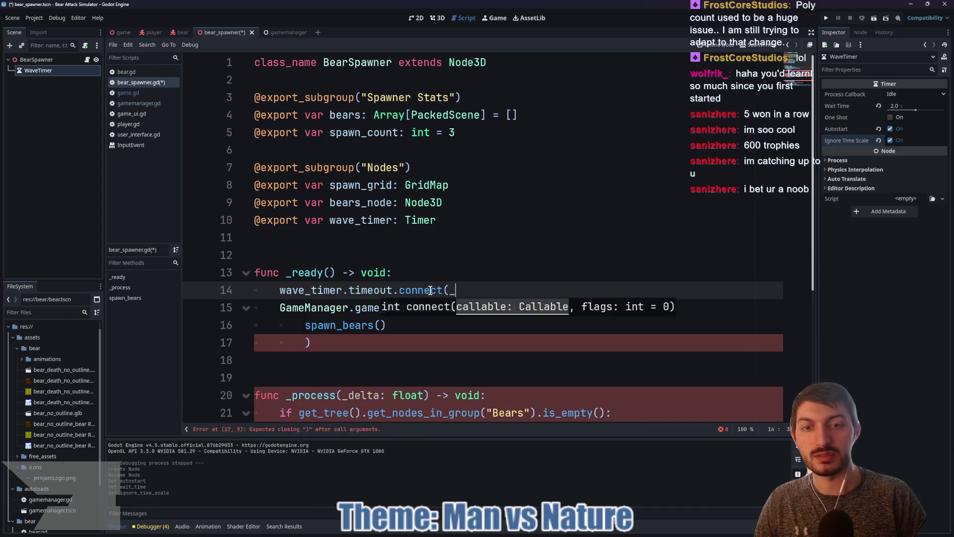
type("spawn")
key("Return")
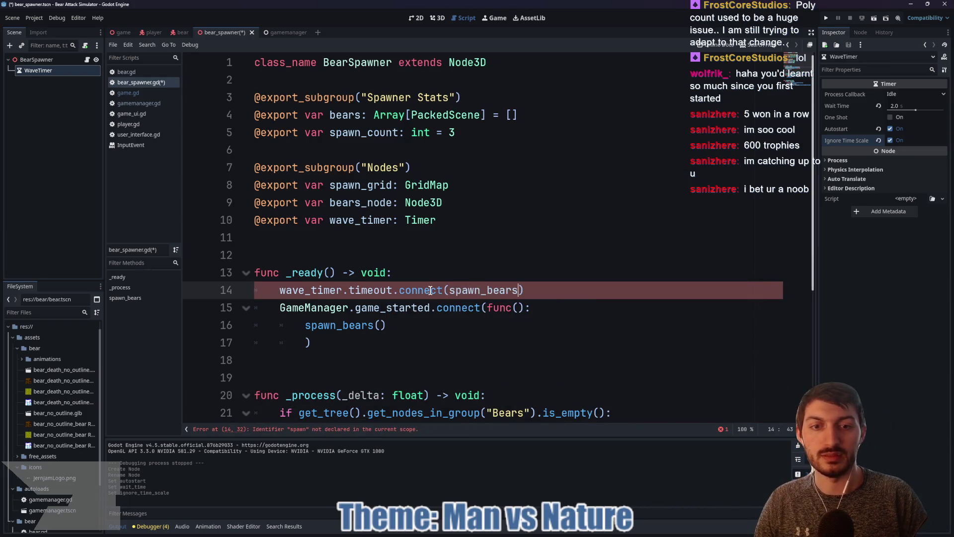
Move the empty-Bears-group check into spawn_bears as 'if not …: return'.
scroll(440, 292, "down", 4)
left_click_drag(627, 219, 270, 213)
key("ctrl+x")
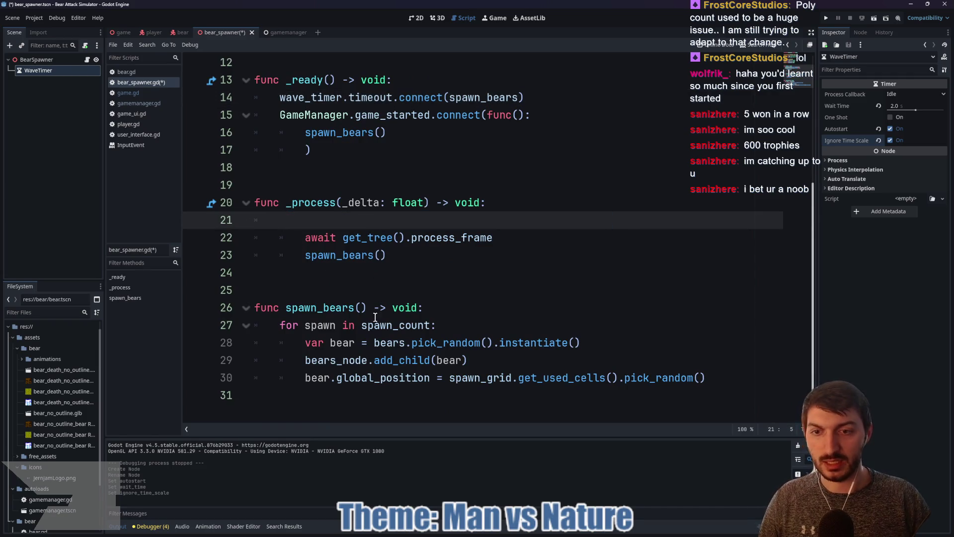
left_click(436, 315)
key("Return")
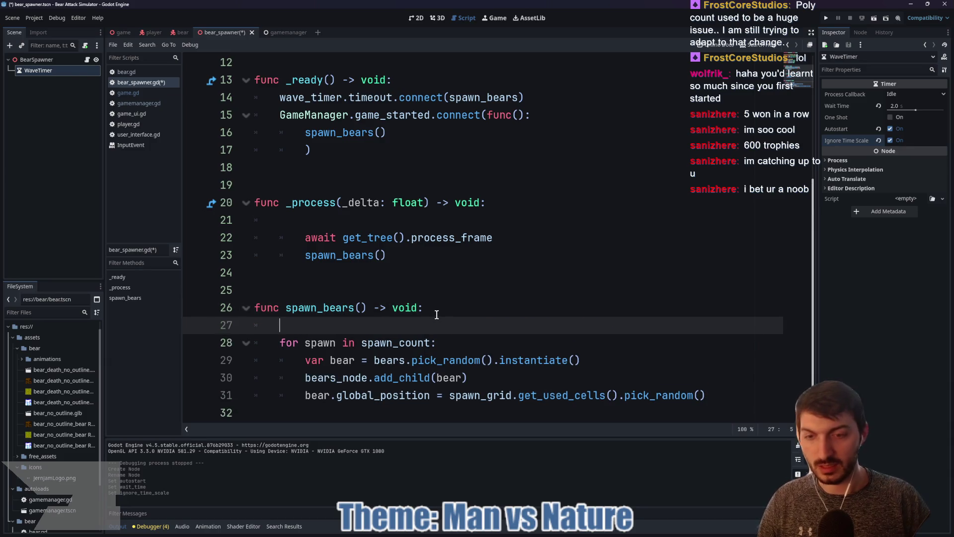
key("ctrl+v")
left_click(280, 325)
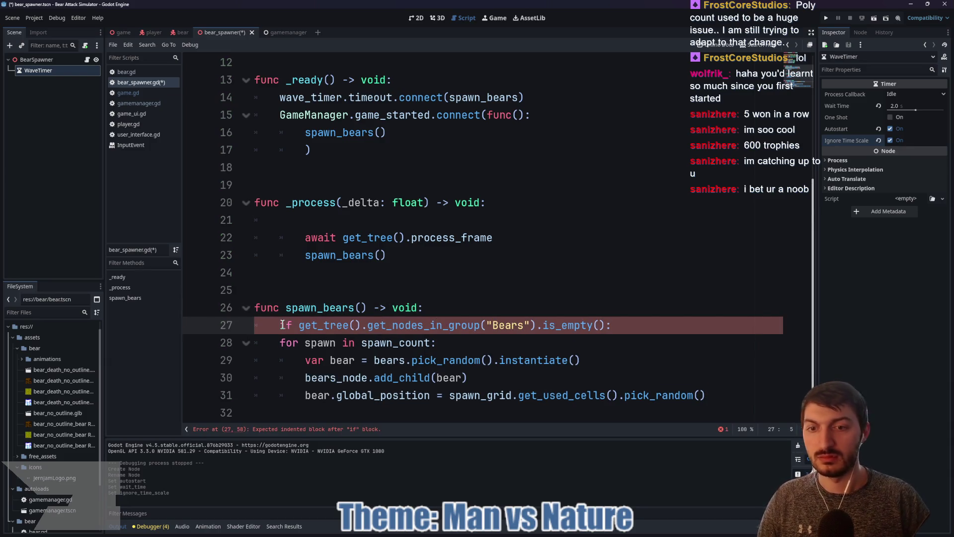
left_click(299, 324)
type("not")
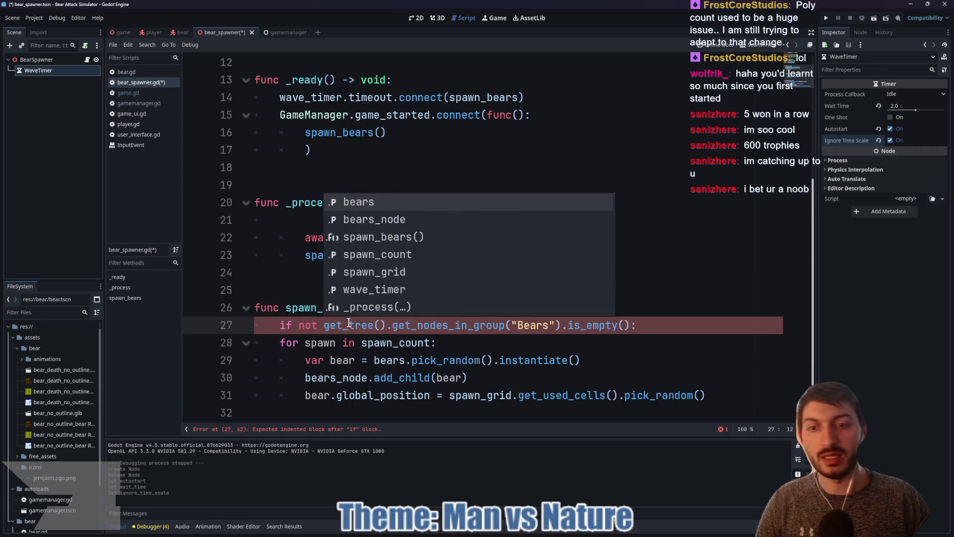
left_click(646, 326)
type("return")
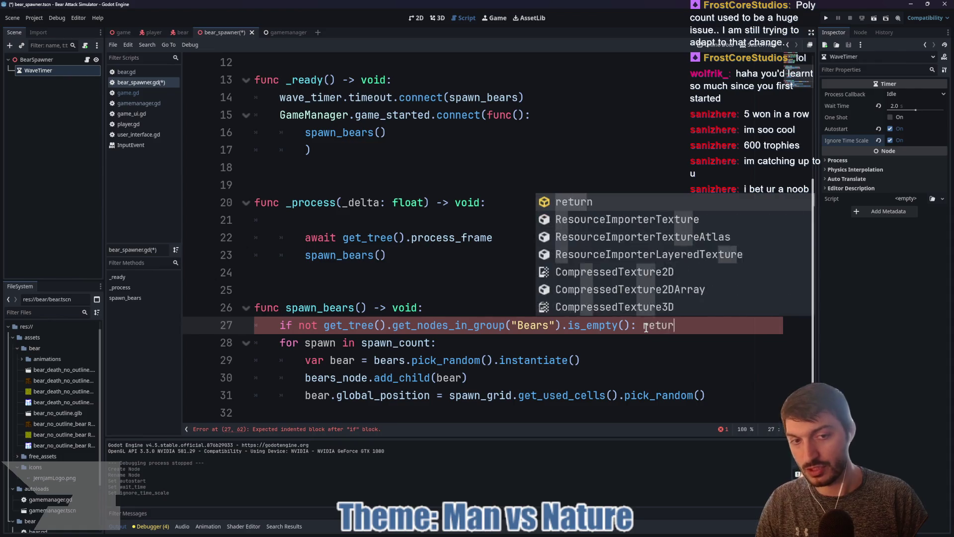
Delete the _process function and the GameManager.game_started.connect block, then save.
scroll(464, 217, "up", 3)
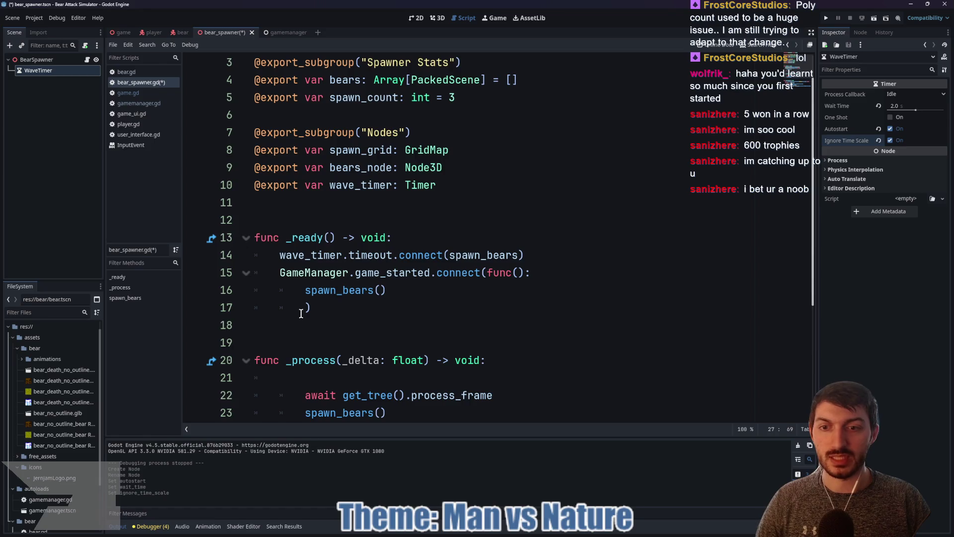
left_click(531, 254)
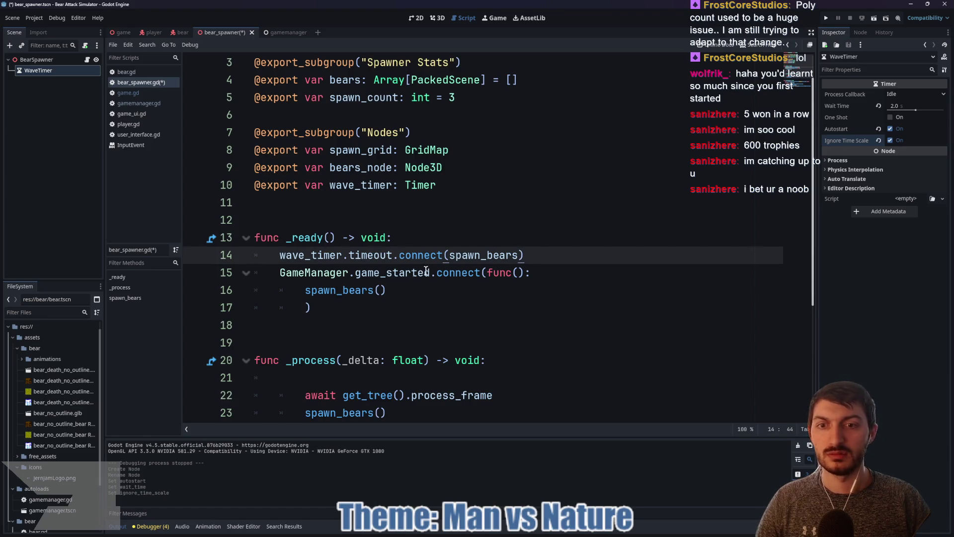
left_click_drag(350, 309, 280, 272)
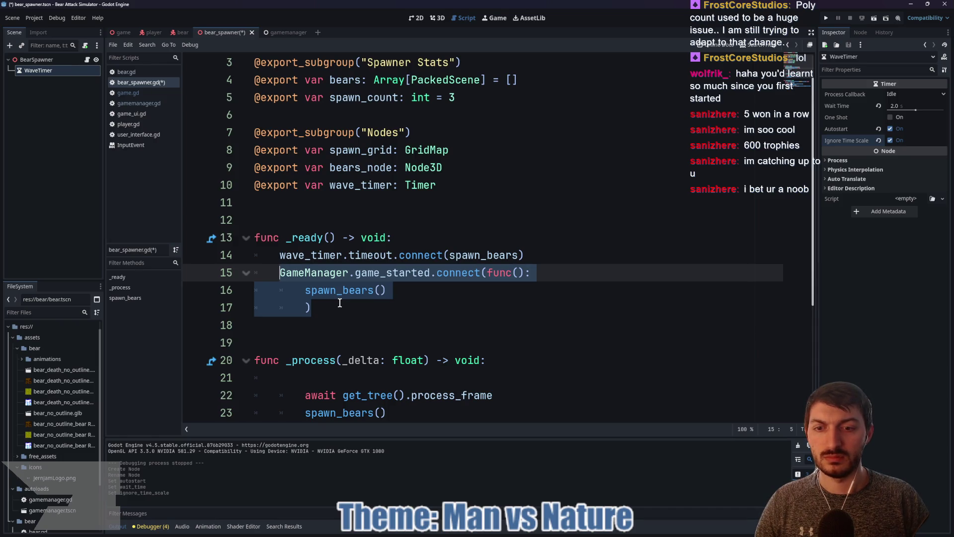
scroll(333, 304, "down", 3)
left_click_drag(392, 255, 213, 206)
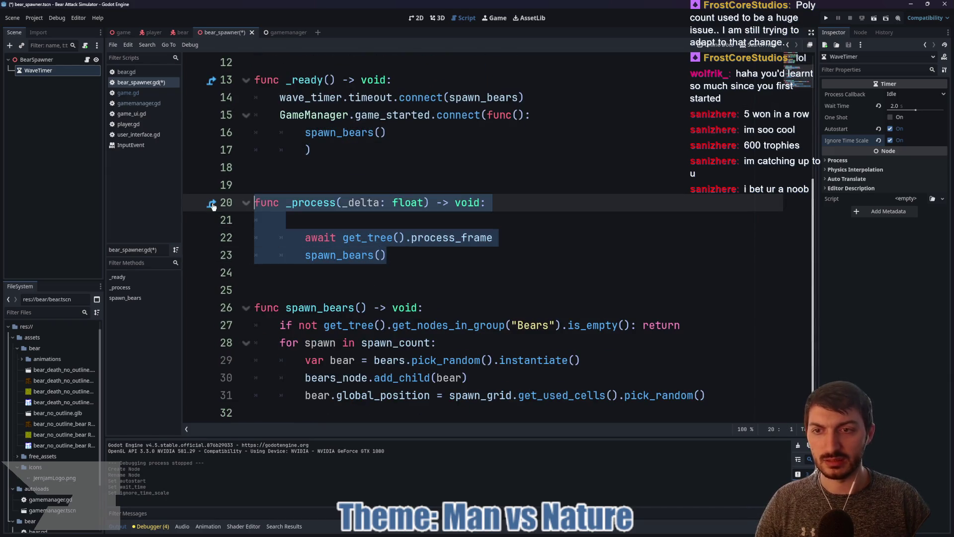
key("BackSpace")
key("BackSpace")
key("BackSpace")
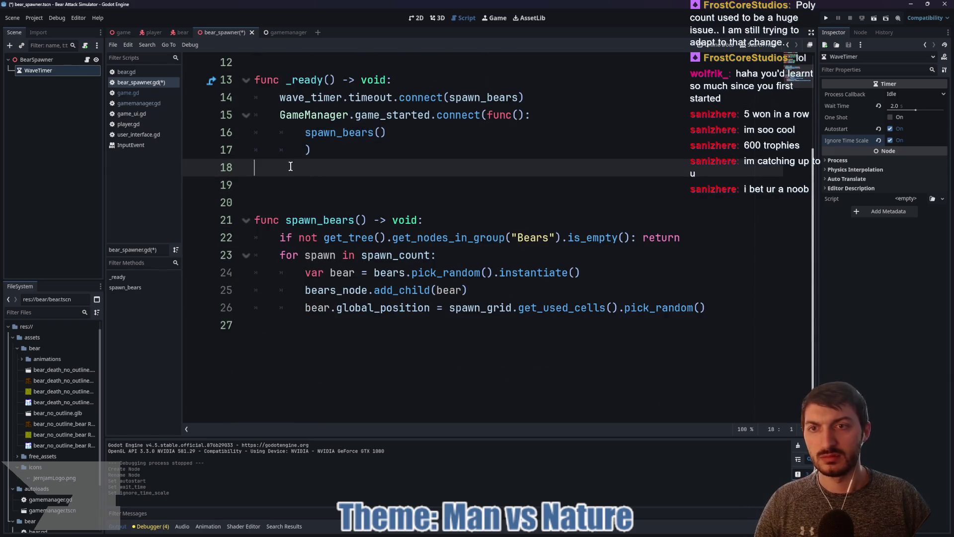
left_click_drag(291, 167, 228, 113)
key("BackSpace")
key("BackSpace")
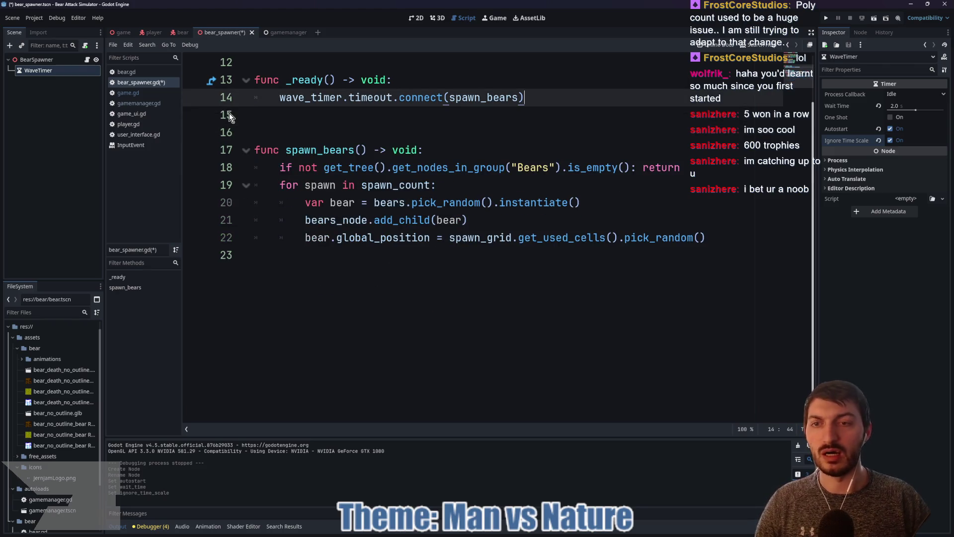
left_click(259, 133)
key("ctrl+s")
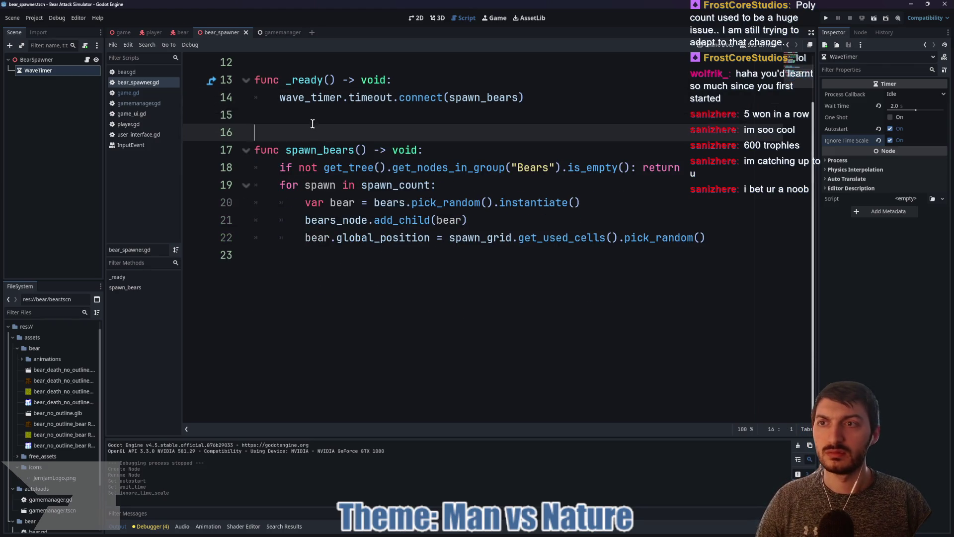
left_click(120, 33)
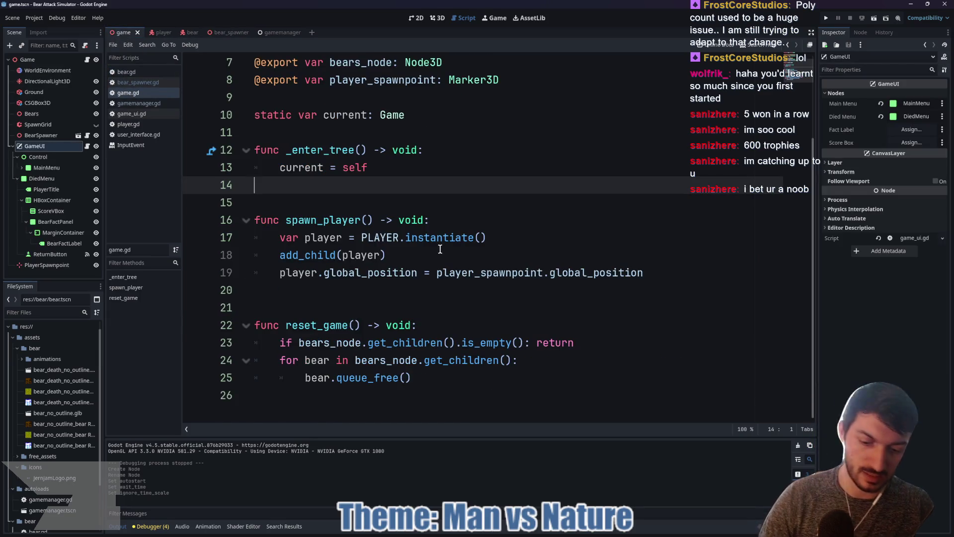
Test-run the game, stop the crashed debug session, and open the bear_spawner scene.
key("F5")
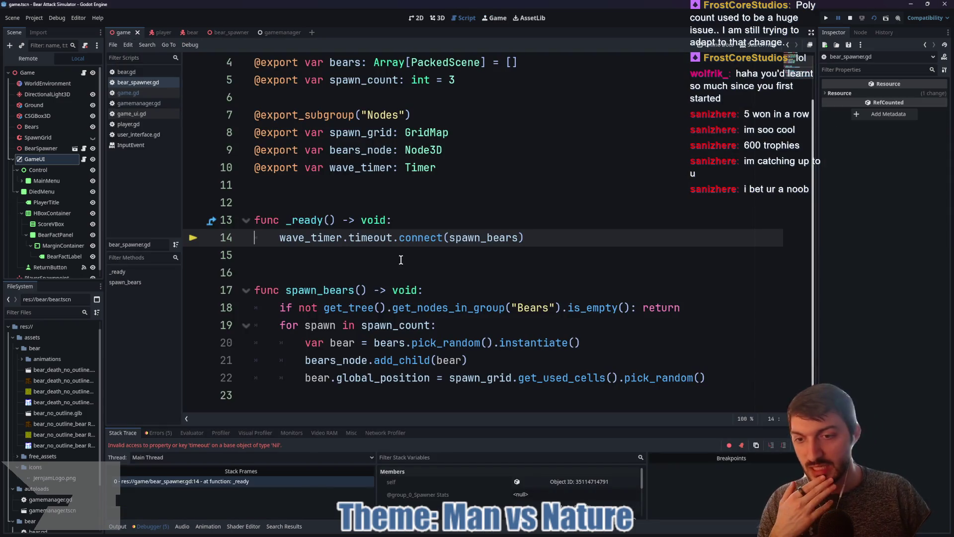
left_click(851, 18)
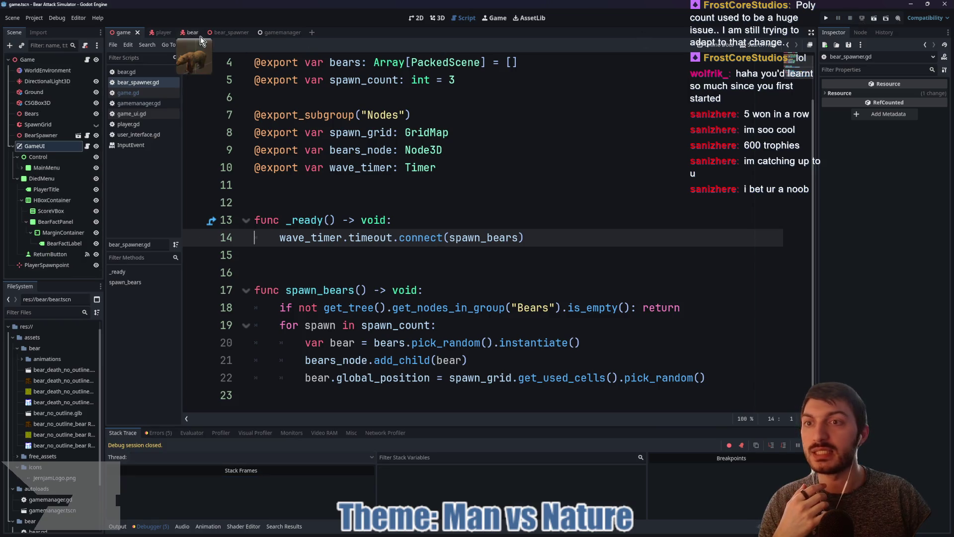
left_click(226, 32)
left_click(44, 64)
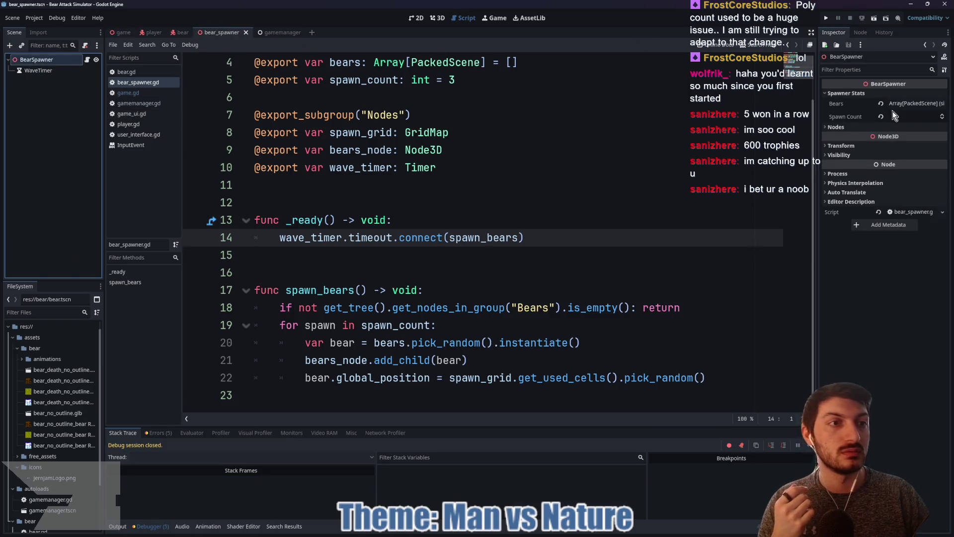
Assign the WaveTimer node to the spawner's Wave Timer property and save the scene.
left_click(895, 127)
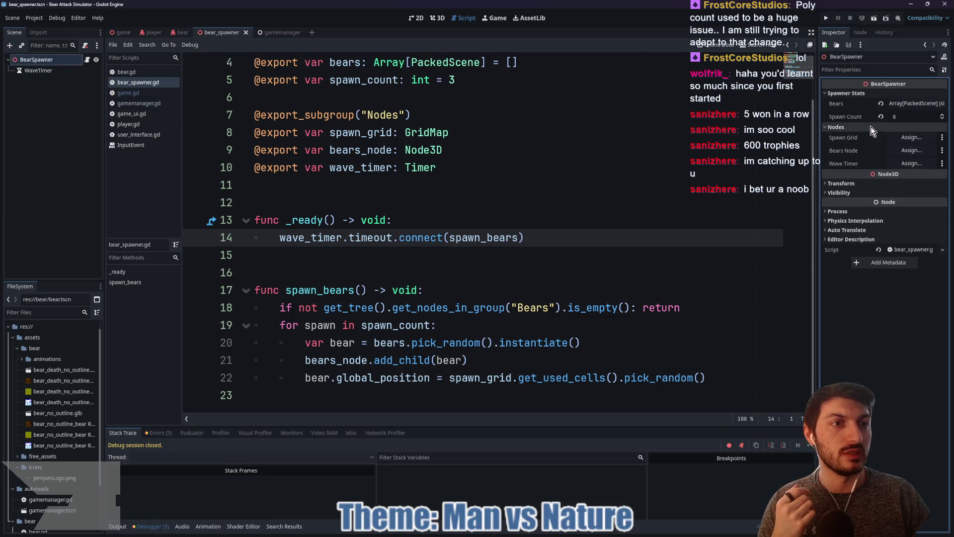
left_click(909, 154)
key("Escape")
left_click(910, 163)
left_click(468, 183)
left_click(451, 386)
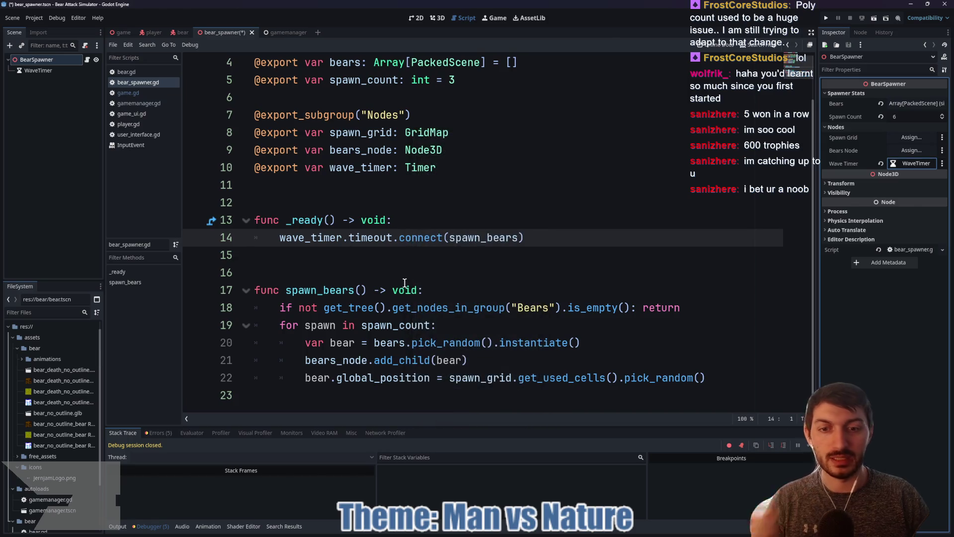
left_click(404, 282)
key("ctrl+s")
Play-test from the main menu, swinging the club at the spawning bears, then stop the game.
left_click(117, 31)
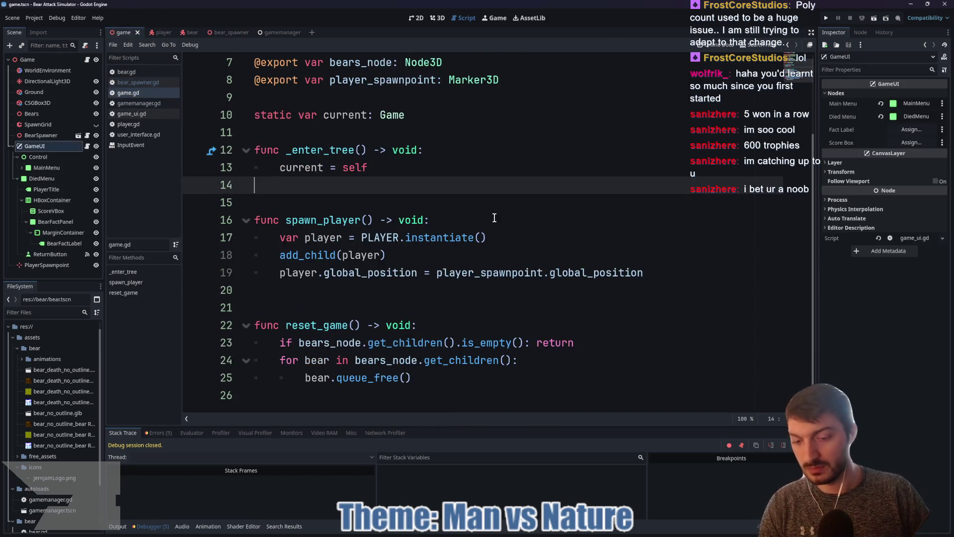
key("F5")
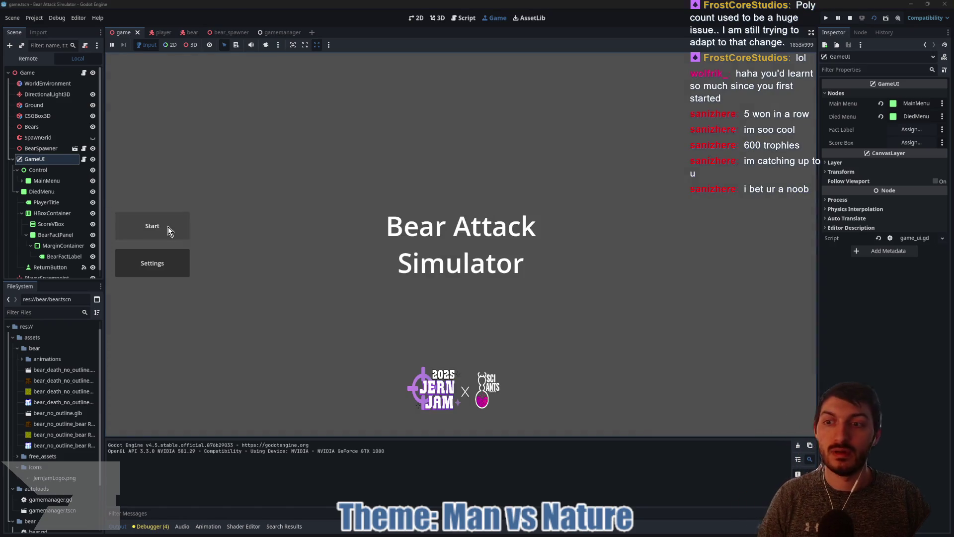
left_click(169, 230)
left_click(461, 244)
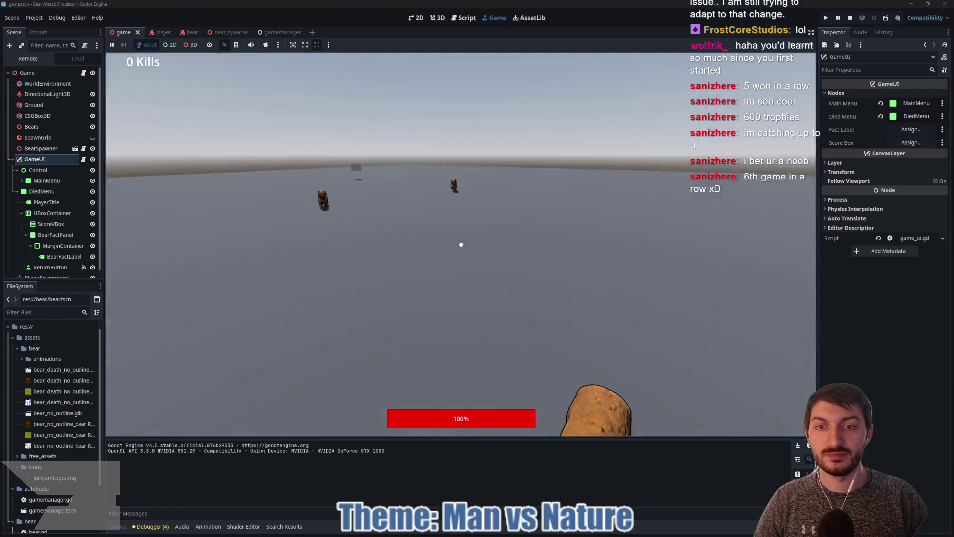
left_click(461, 244)
left_click(461, 244)
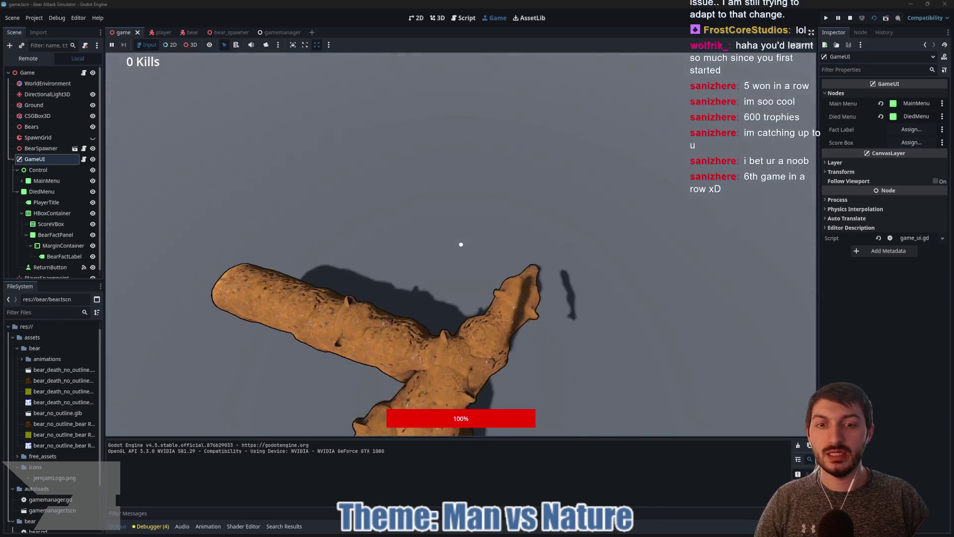
key("F8")
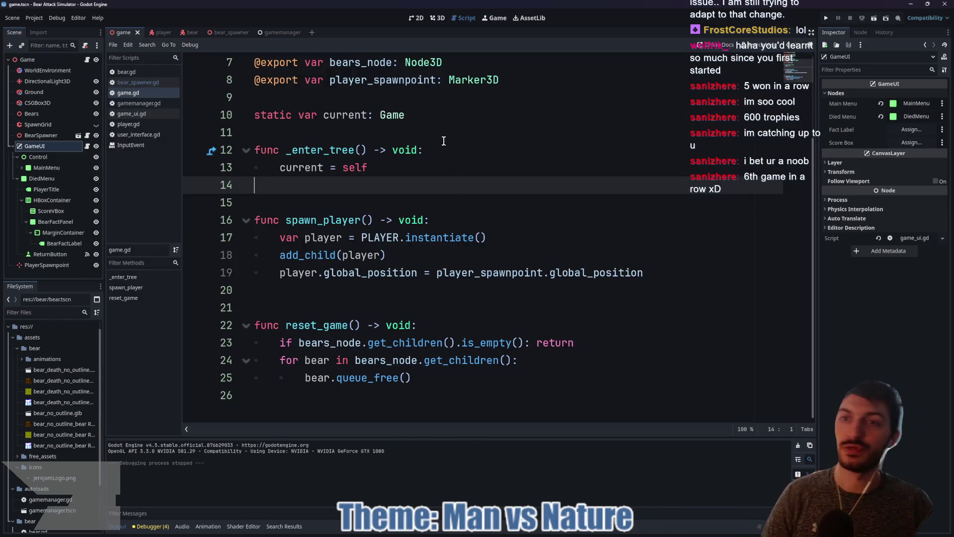
left_click(157, 31)
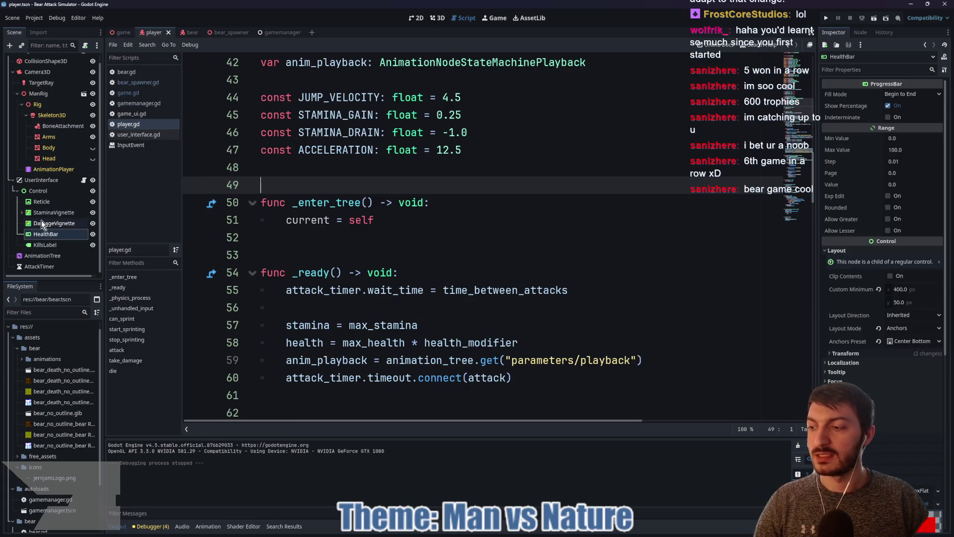
Add a Marker3D child node under the Player root in the 3D view.
left_click(13, 181)
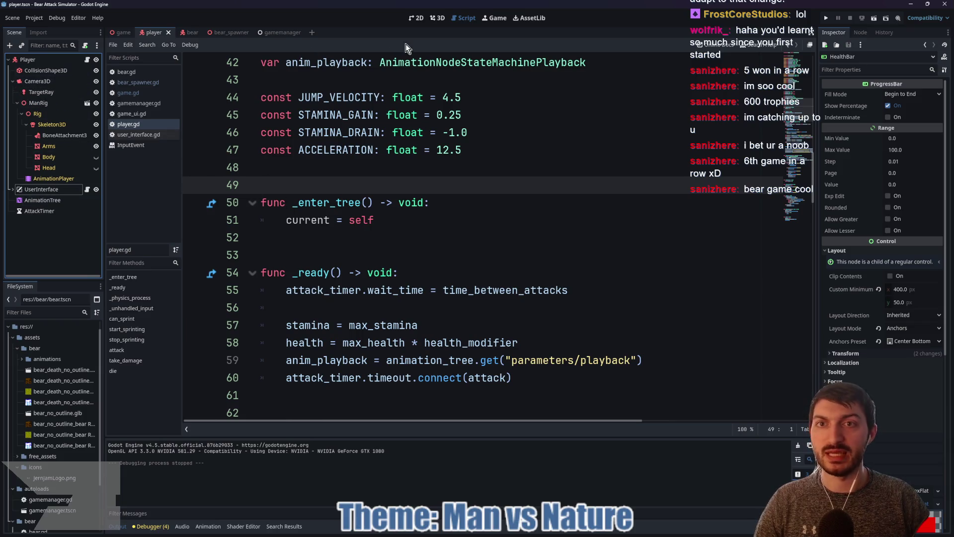
left_click(437, 18)
left_click_drag(304, 199, 443, 196)
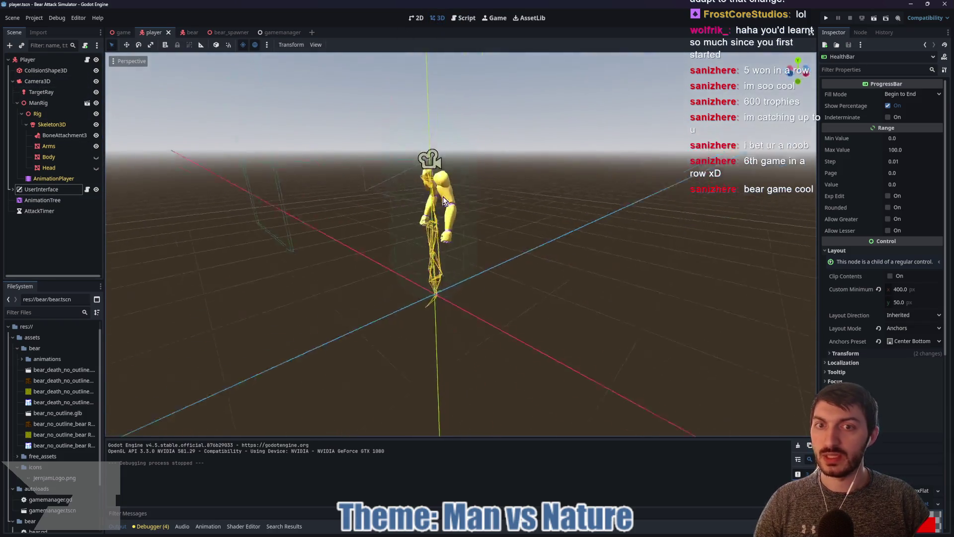
left_click(30, 60)
key("ctrl+a")
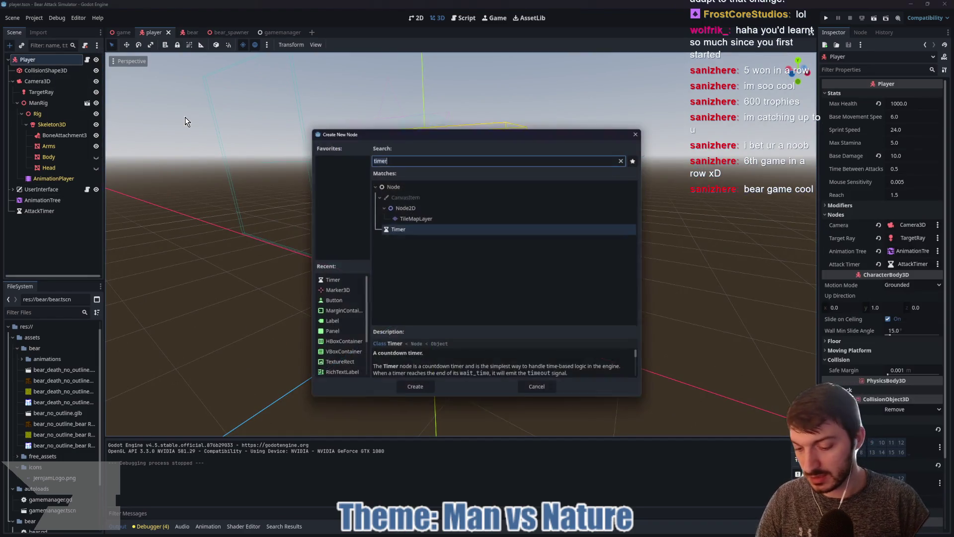
type("mark")
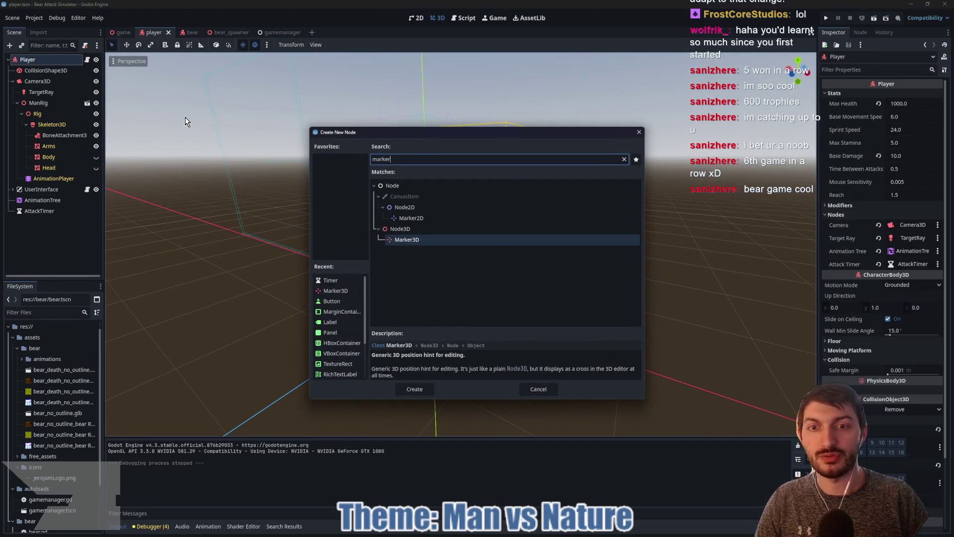
key("Return")
Rename the marker to HitMarker and raise it to the player's chest height.
double_click(46, 221)
type("HitMarker")
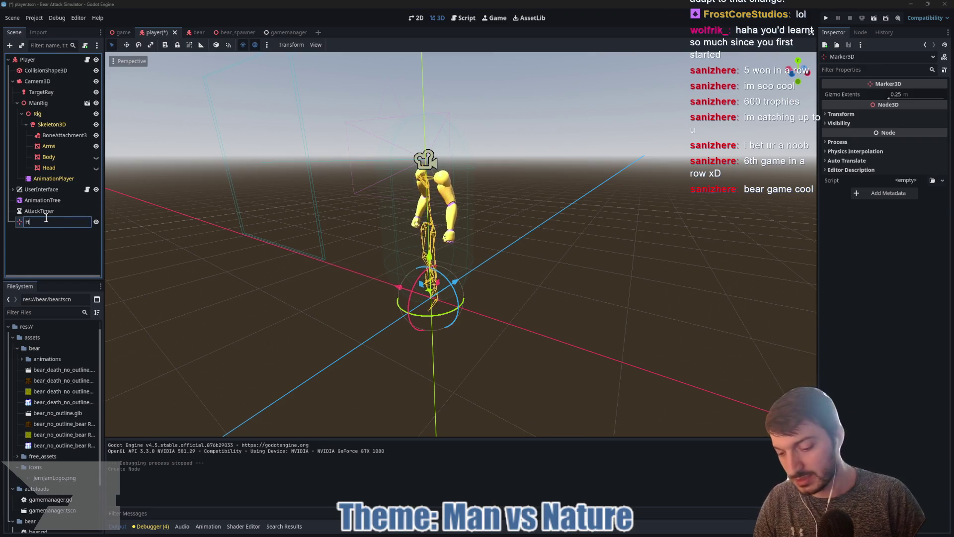
key("Return")
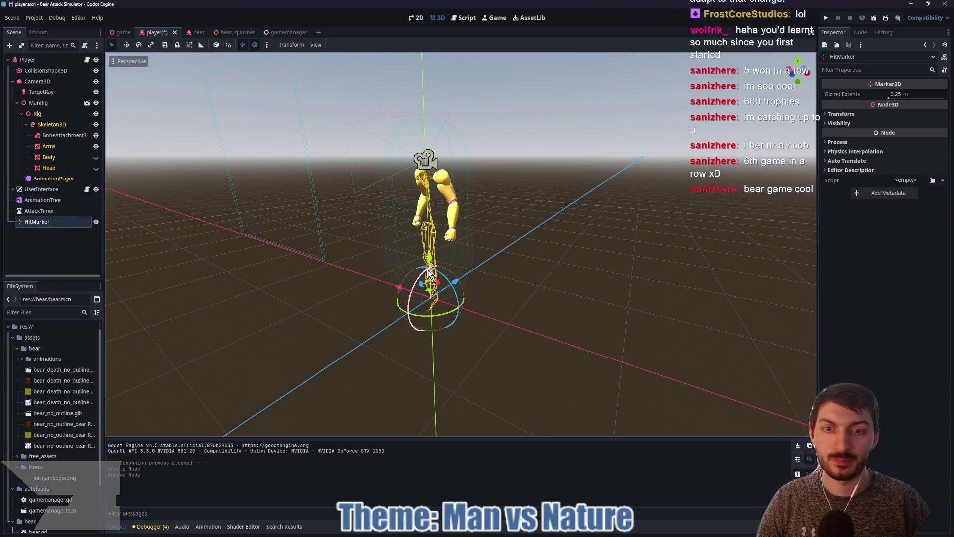
left_click_drag(429, 251, 425, 145)
left_click_drag(383, 295, 199, 149)
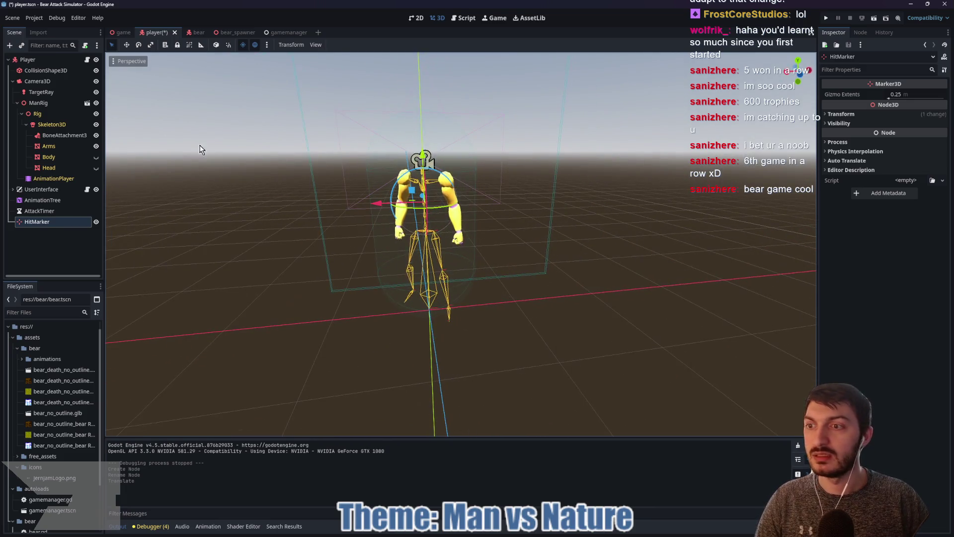
left_click(53, 59)
left_click(463, 17)
scroll(428, 204, "up", 7)
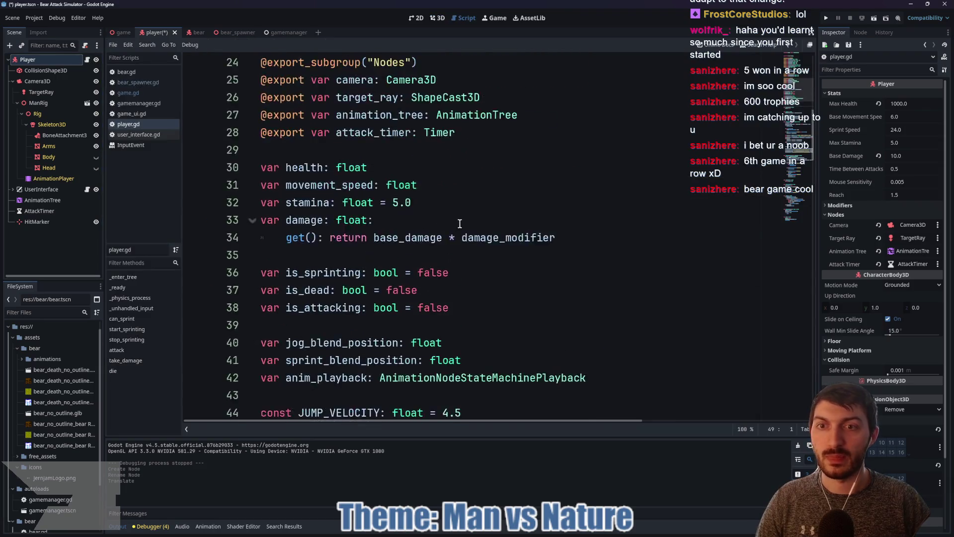
left_click(466, 185)
key("Return")
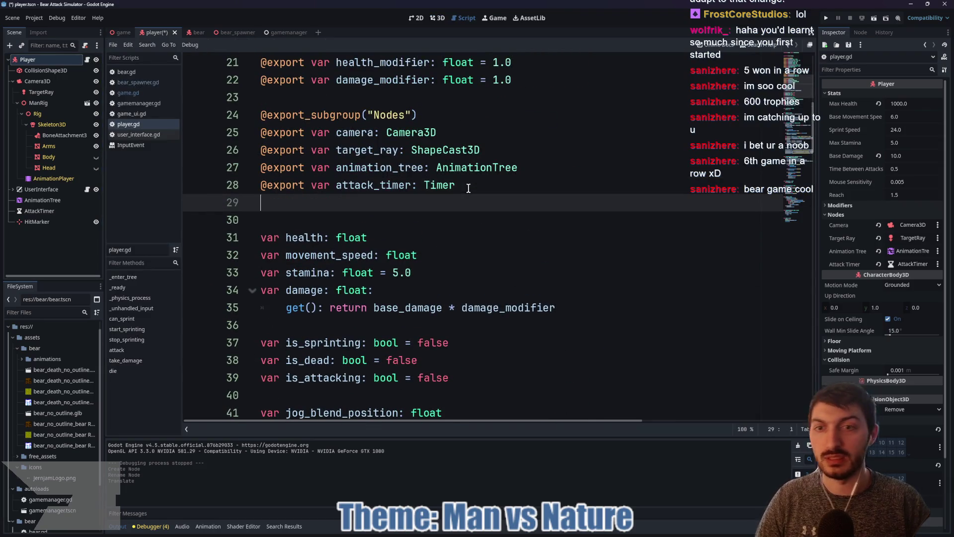
type("@export var hit_marke")
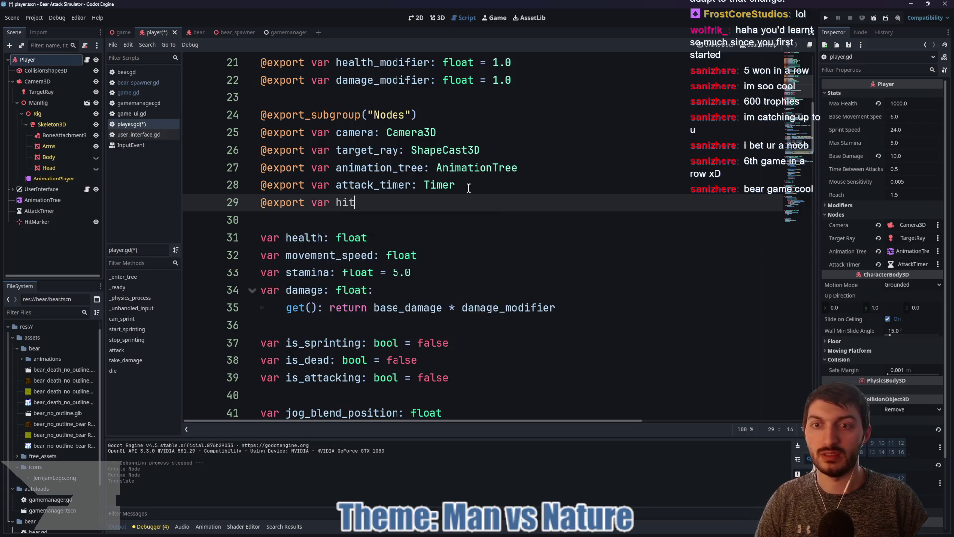
type("Marker")
key("BackSpace")
key("BackSpace")
key("BackSpace")
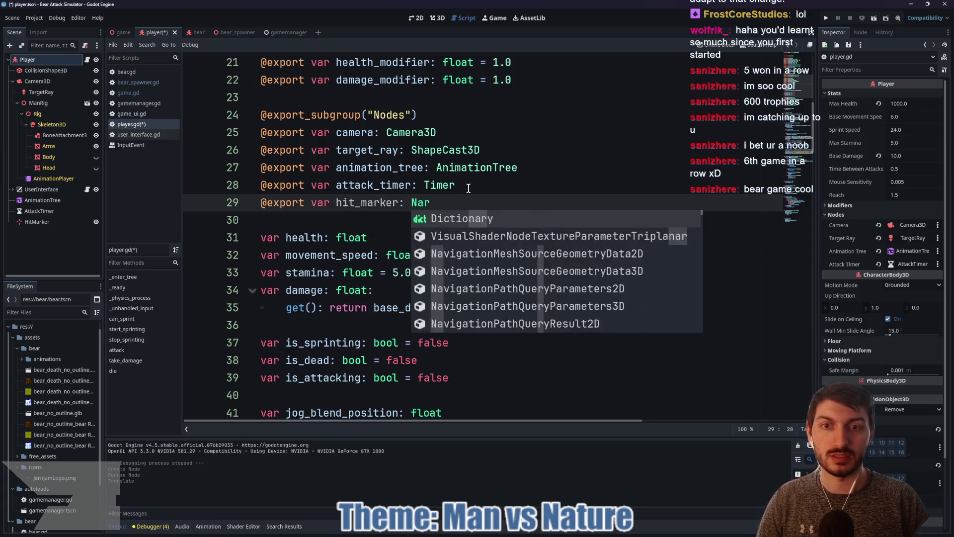
type("Marker")
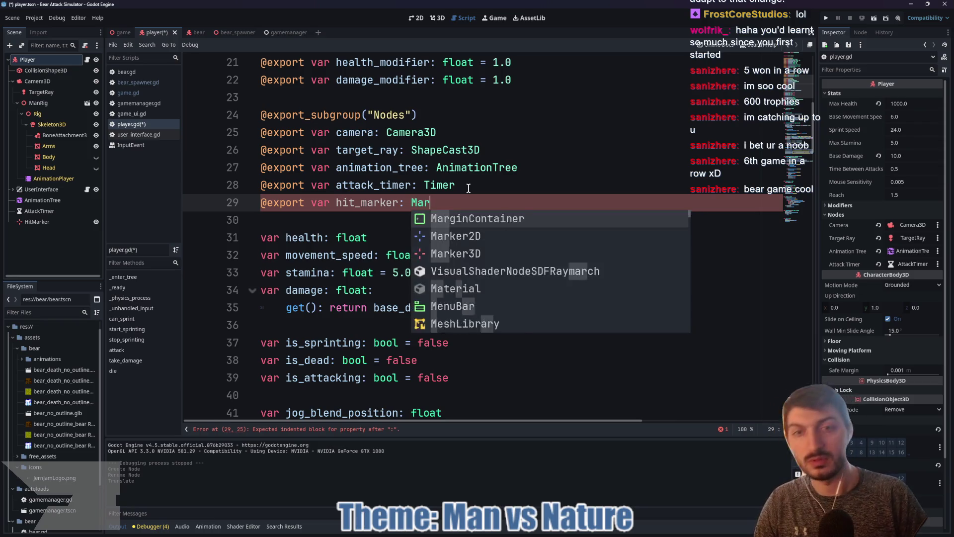
key("Down")
key("Return")
key("ctrl+s")
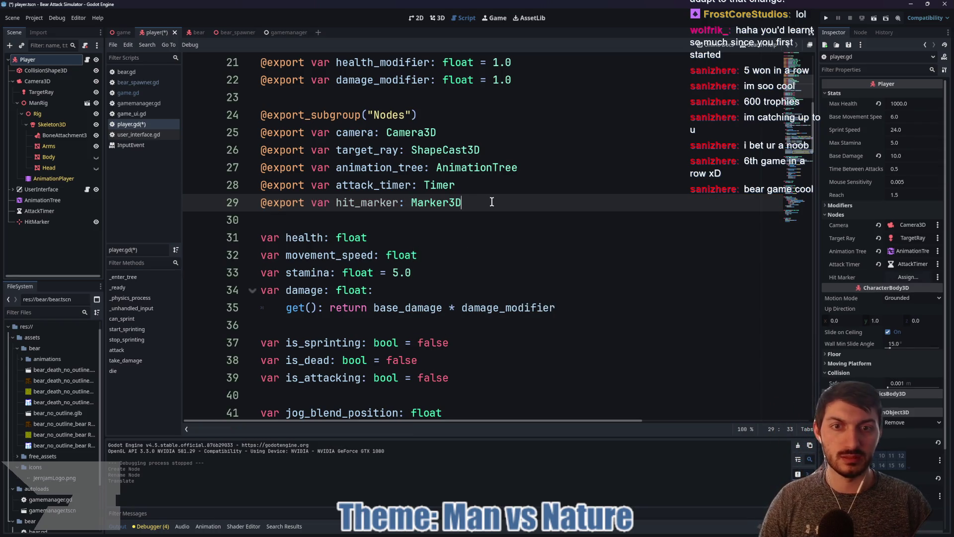
Assign the HitMarker node to the Player's Hit Marker property and save.
left_click(908, 277)
left_click(447, 184)
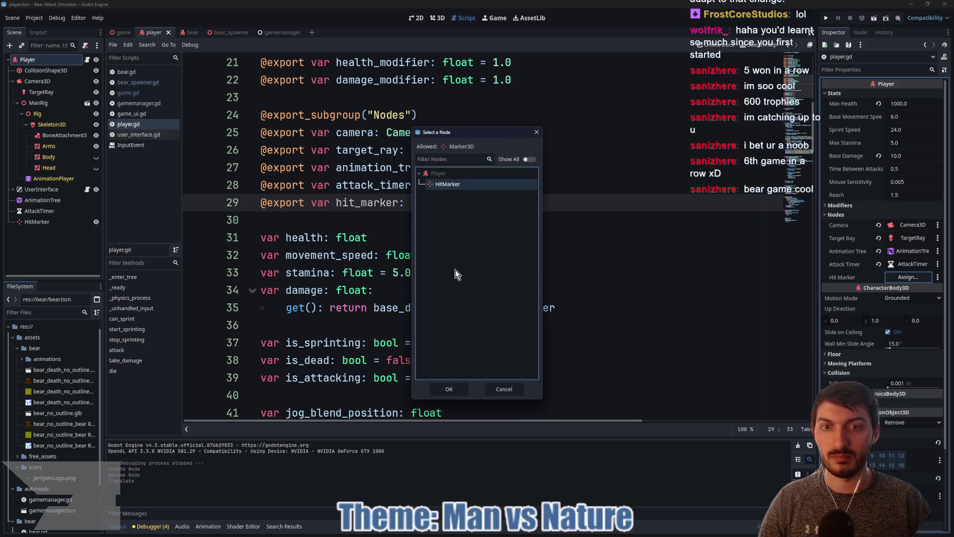
left_click(449, 388)
left_click(413, 230)
key("ctrl+s")
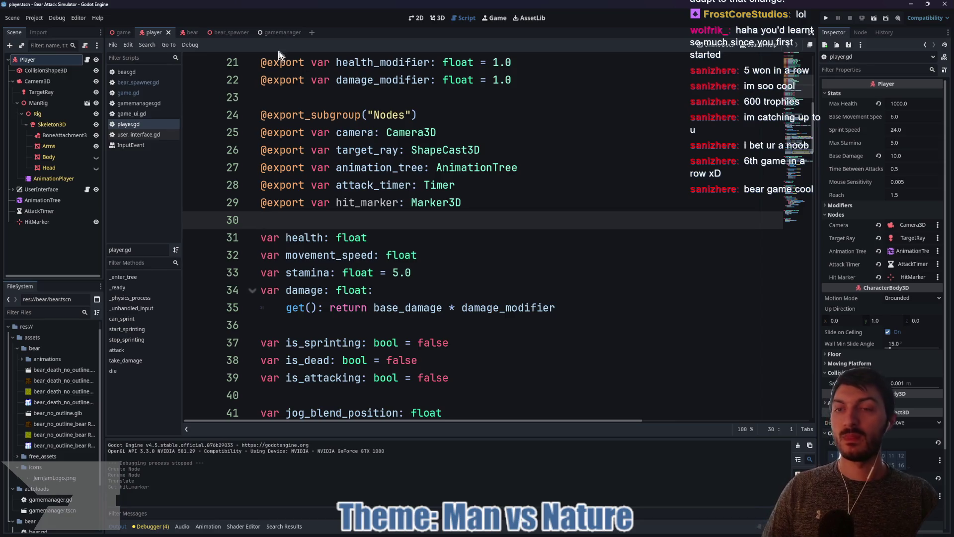
Switch to the bear scene and scroll through bear.gd.
left_click(190, 31)
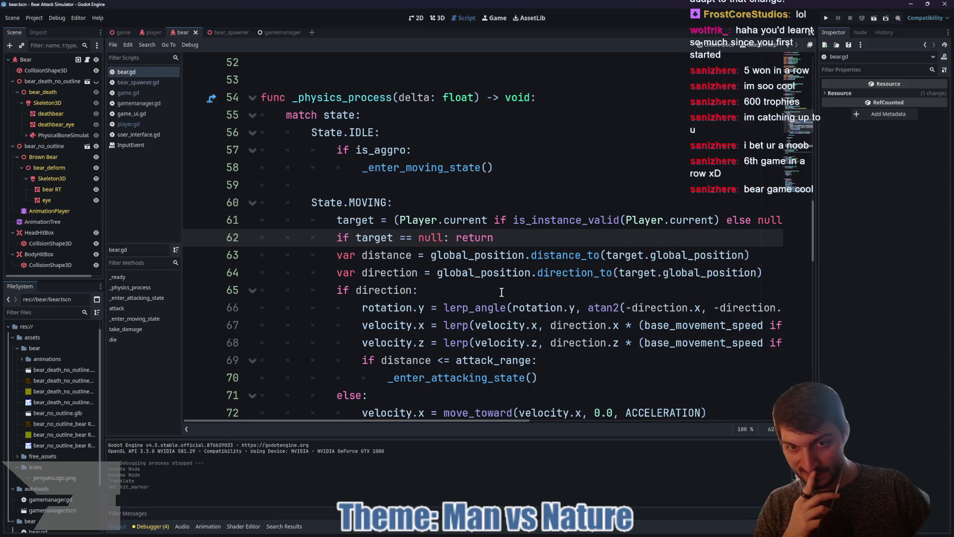
scroll(501, 292, "down", 9)
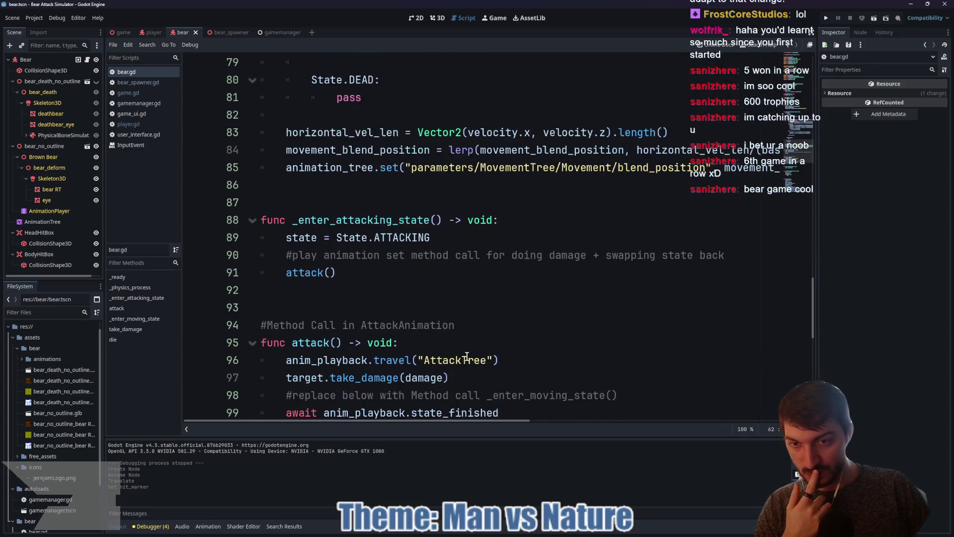
scroll(465, 355, "down", 3)
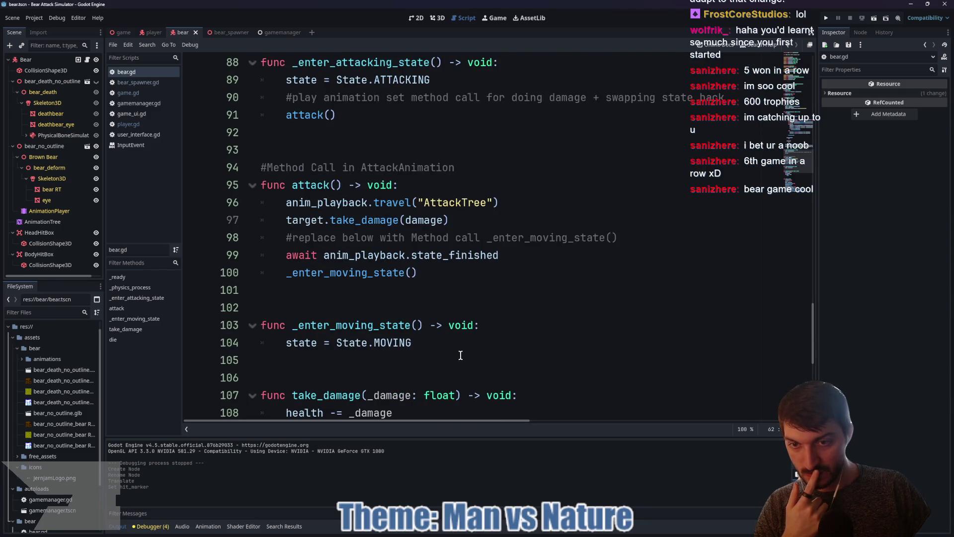
scroll(461, 355, "up", 12)
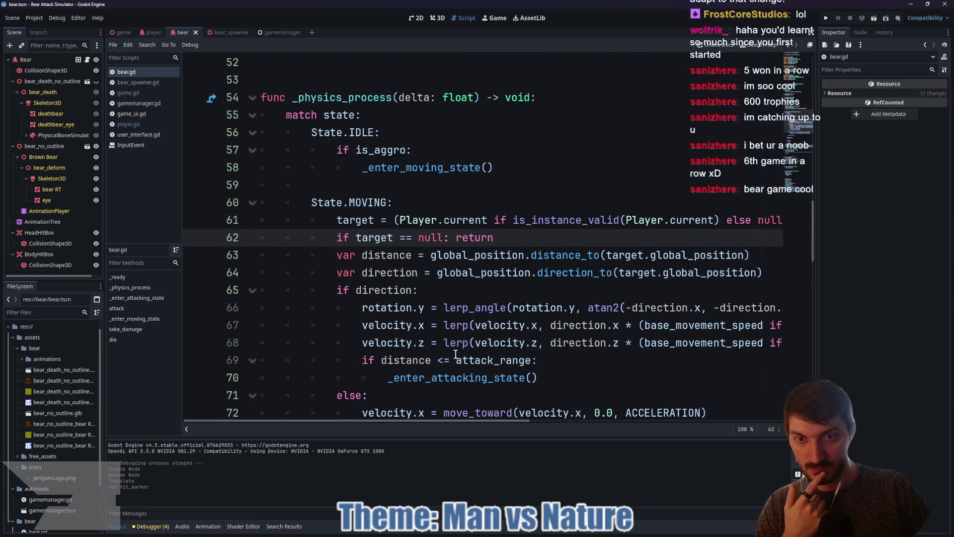
scroll(448, 343, "up", 5)
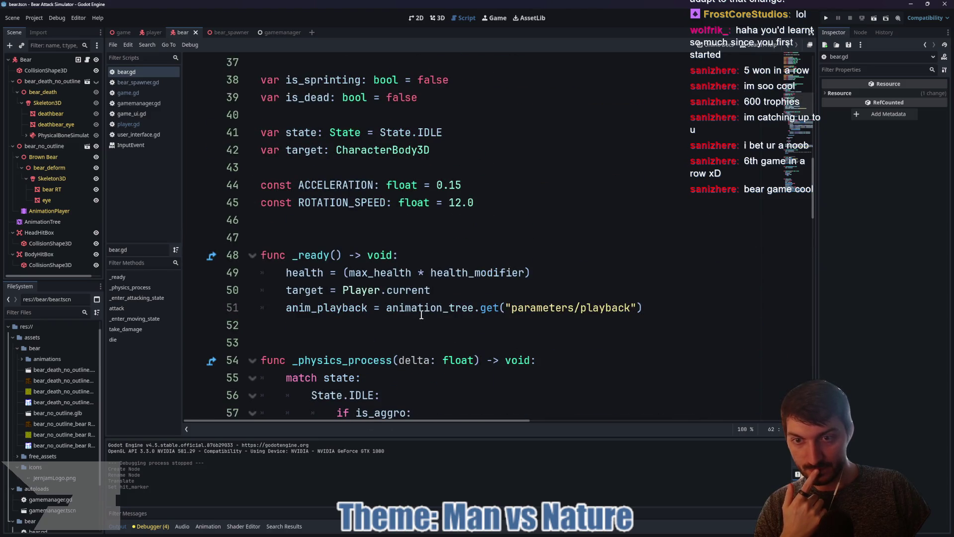
Try appending .hit_marker to Player.current on line 50, then remove it again.
left_click(439, 286)
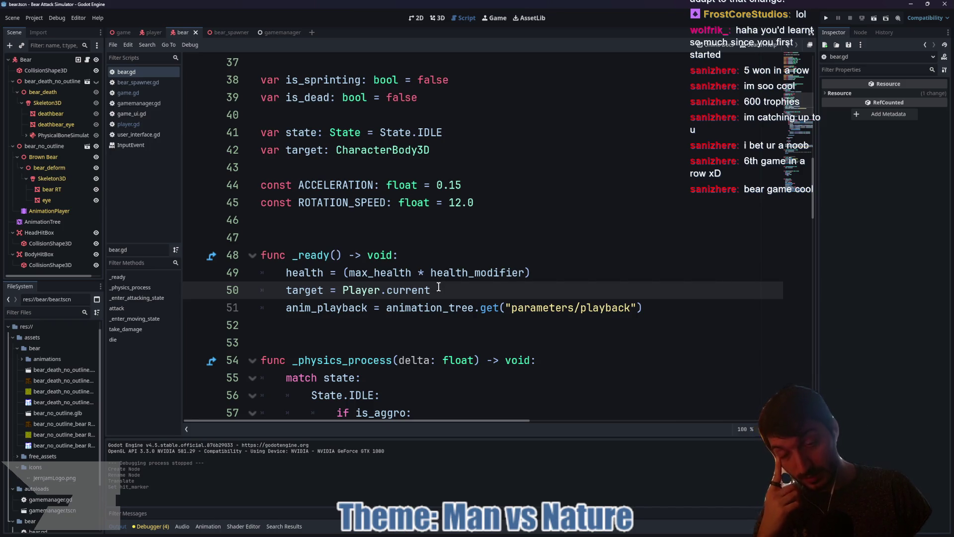
type(".hit_marker")
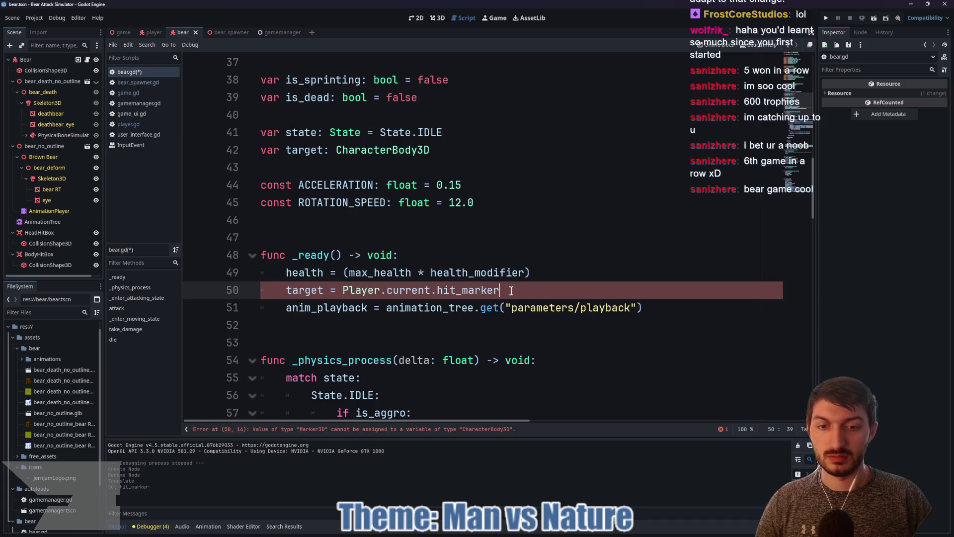
left_click_drag(512, 290, 433, 288)
key("BackSpace")
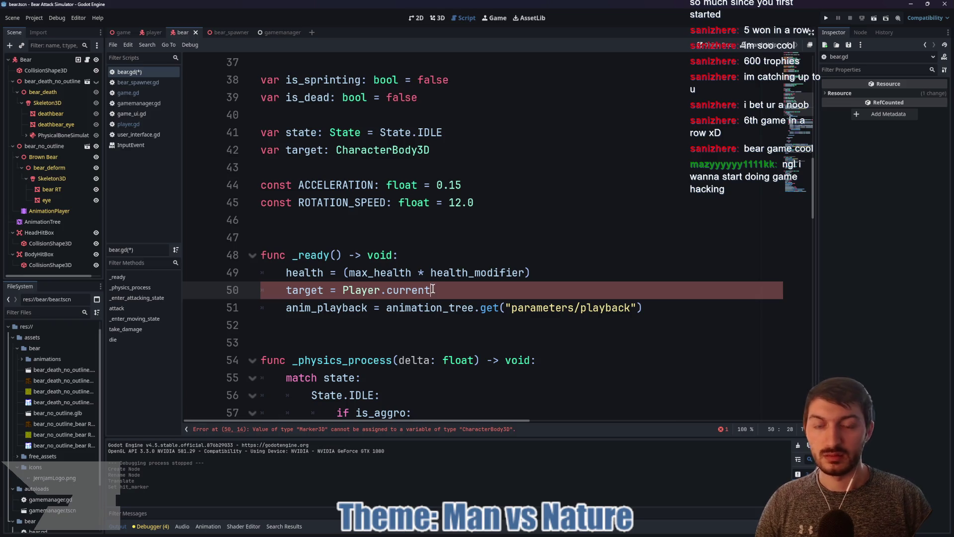
Inspect the State.MOVING branch where the target is taken from Player.current.
scroll(459, 277, "down", 7)
scroll(458, 276, "up", 1)
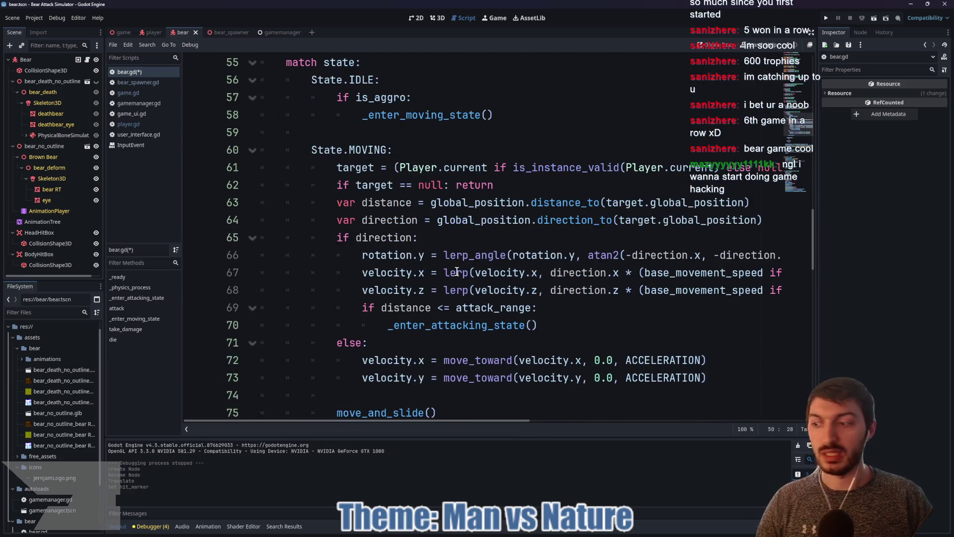
mouse_move(453, 271)
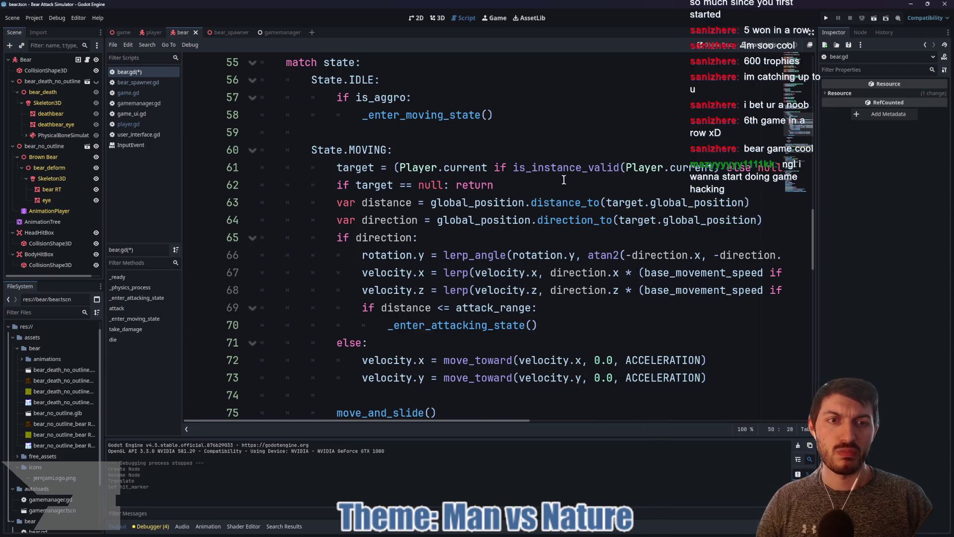
left_click(500, 169)
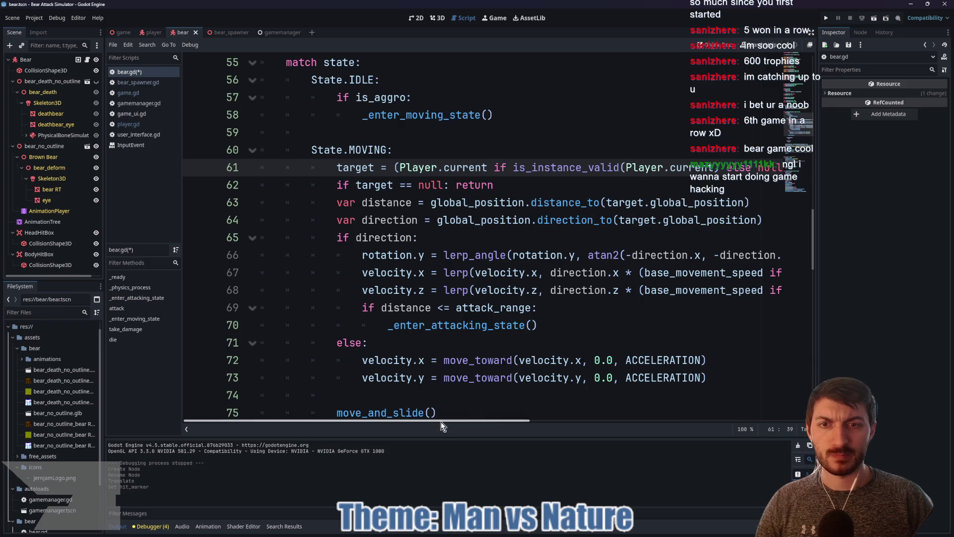
mouse_move(436, 419)
left_mouse_down()
mouse_move(539, 420)
mouse_move(460, 422)
left_mouse_up()
scroll(527, 351, "down", 3)
scroll(520, 345, "up", 2)
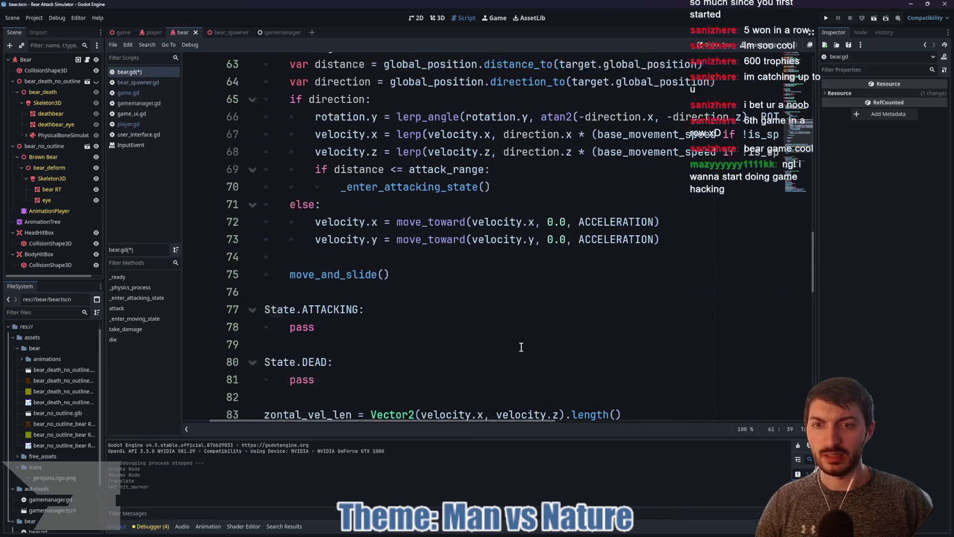
mouse_move(436, 420)
left_mouse_down()
mouse_move(496, 424)
mouse_move(437, 413)
mouse_move(444, 415)
left_mouse_up()
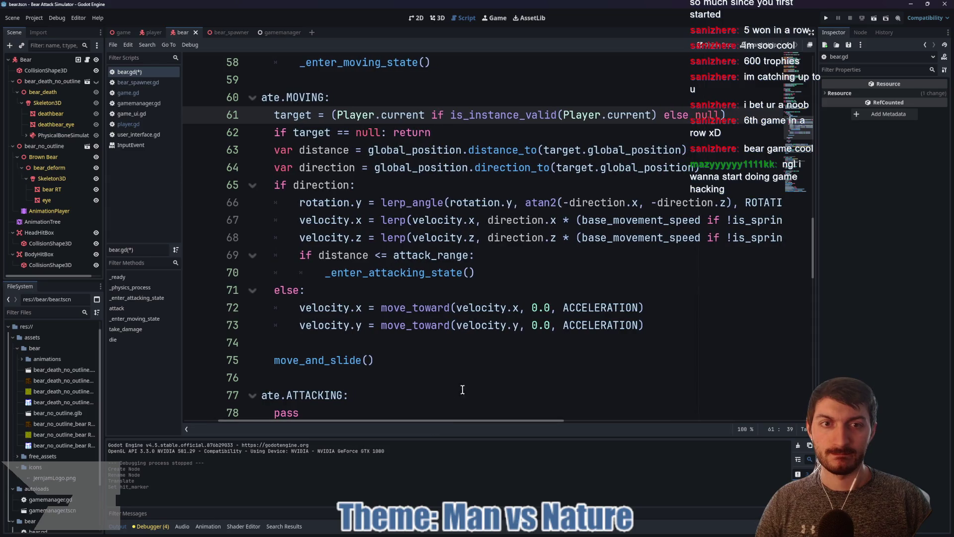
Insert 'hit_marker.' after 'target.' in the distance_to and direction_to calls on lines 63–64.
left_click(587, 149)
mouse_move(635, 175)
type("hit_marker.")
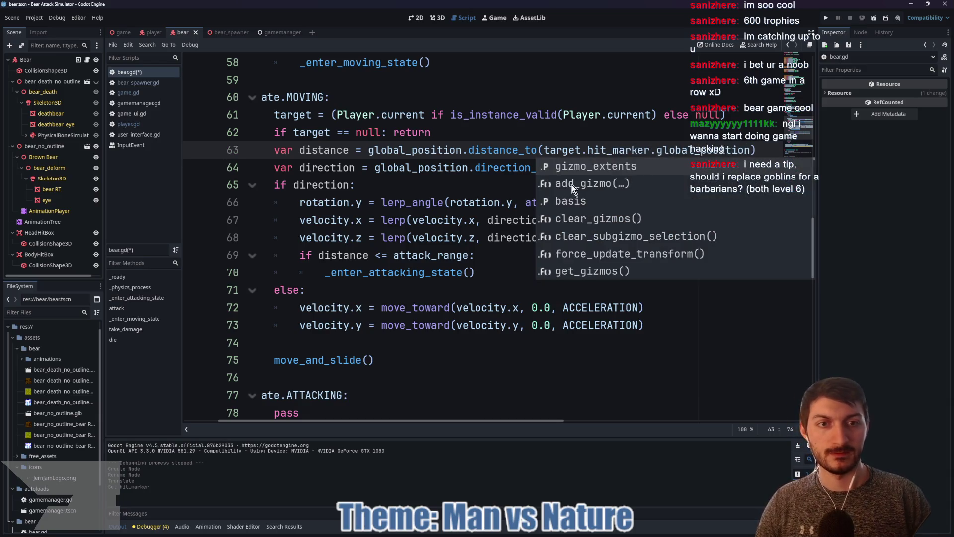
left_click(500, 168)
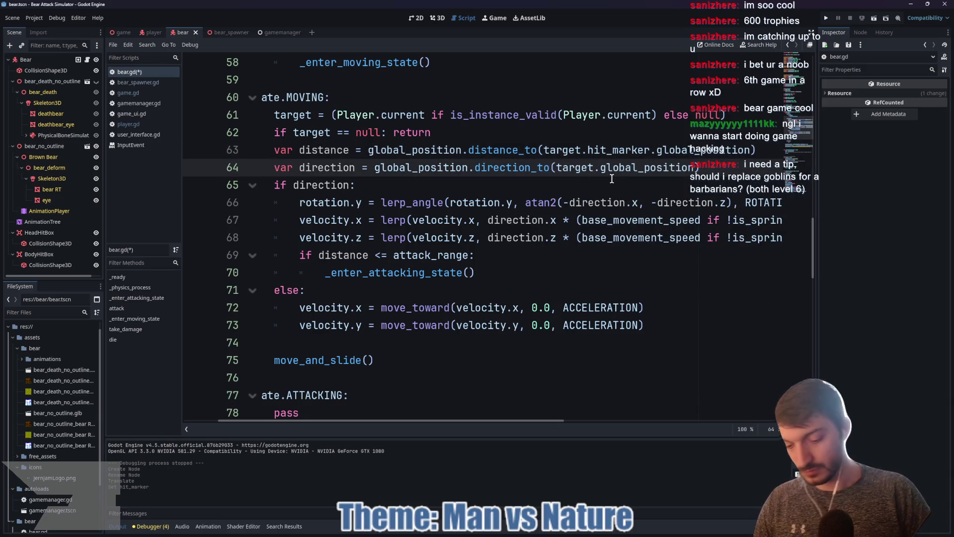
left_click(601, 167)
type("hit_marker.")
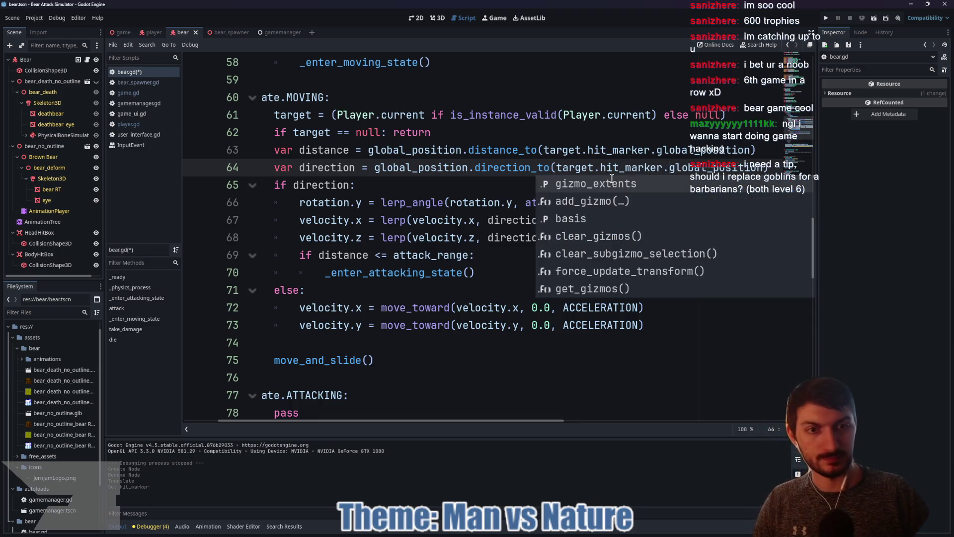
key("Escape")
key("Down")
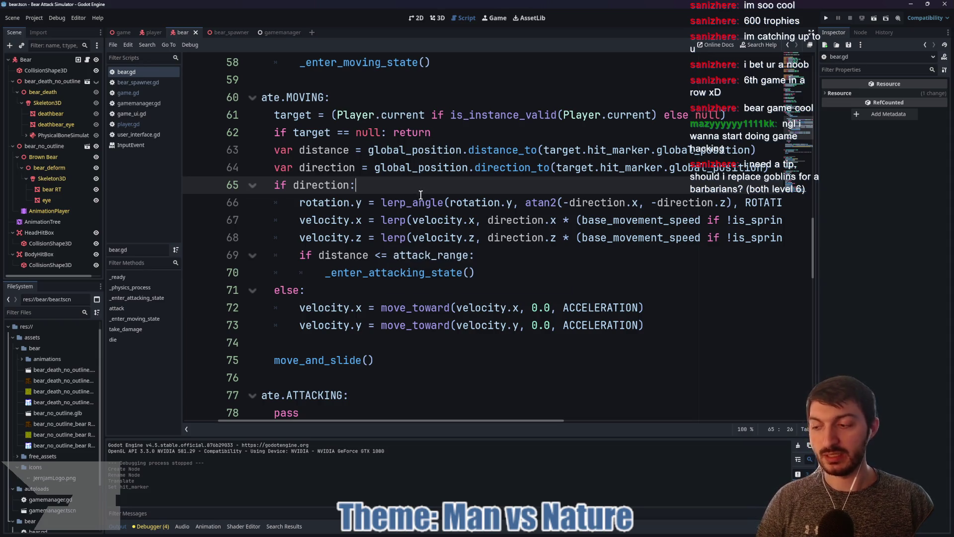
Review the remaining MOVING code down to the else branch on line 71.
scroll(530, 223, "down", 1)
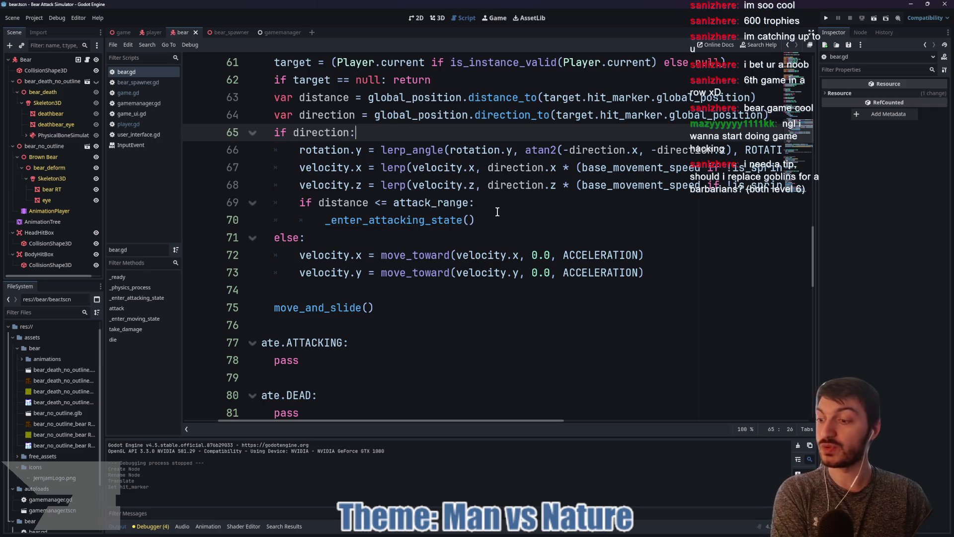
scroll(470, 237, "up", 1)
scroll(478, 241, "down", 3)
scroll(499, 256, "up", 3)
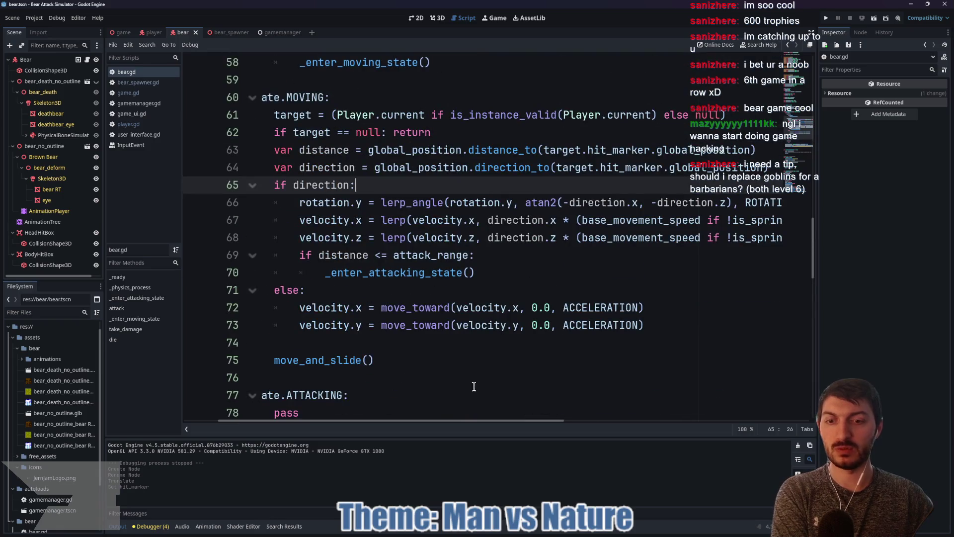
left_click_drag(461, 420, 408, 421)
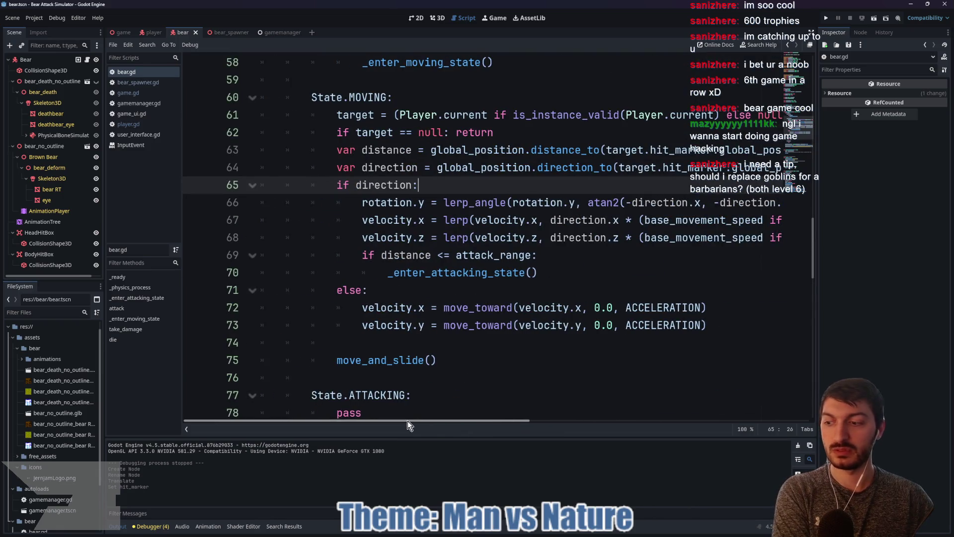
left_click(523, 291)
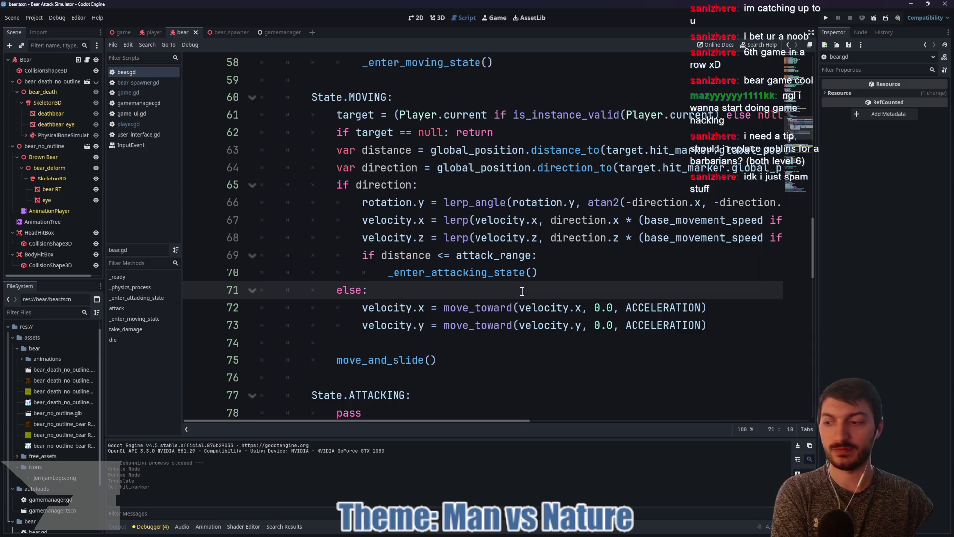
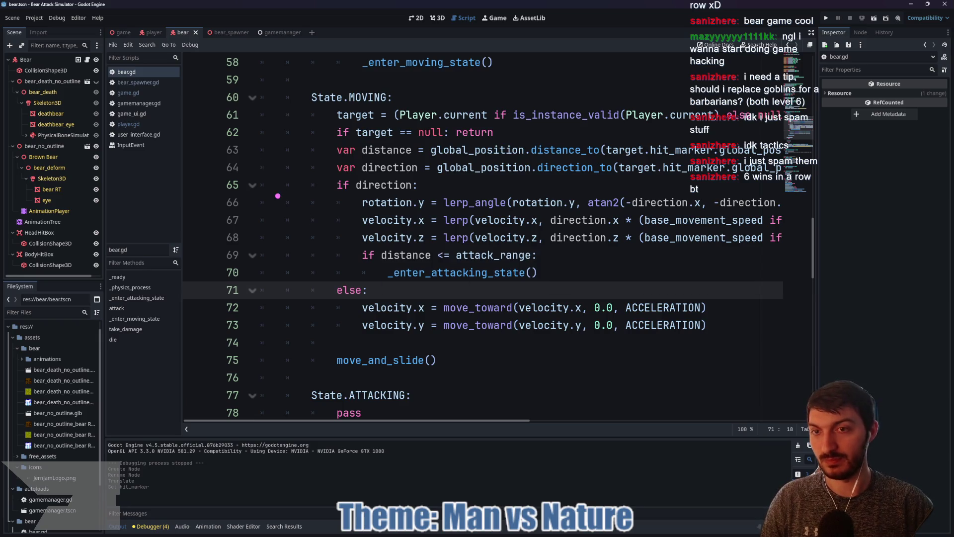
Annotate bear.gd's moving-state code with on-screen sketches while explaining, then clear them.
left_click_drag(256, 154, 328, 296)
left_click_drag(530, 134, 608, 293)
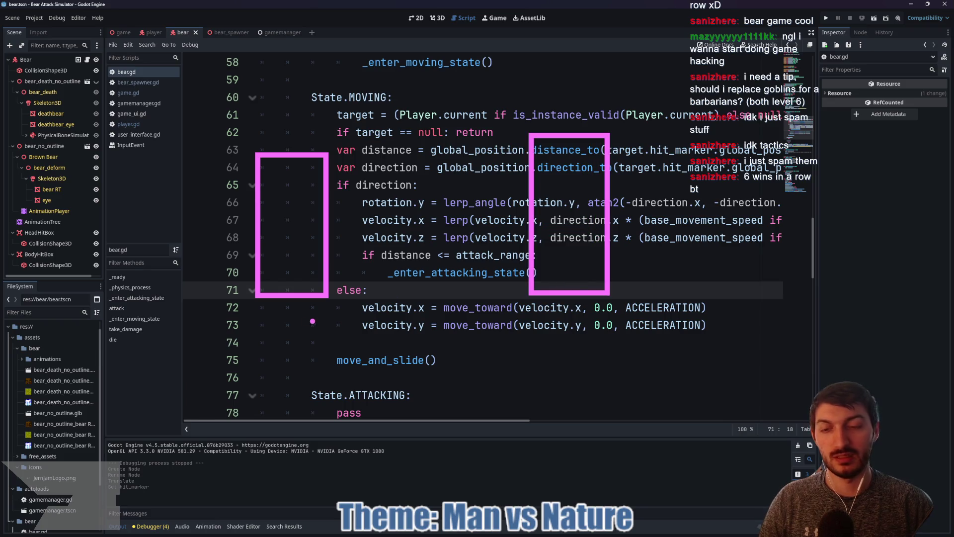
mouse_move(291, 324)
left_mouse_down()
mouse_move(273, 341)
mouse_move(308, 316)
mouse_move(290, 348)
left_mouse_up()
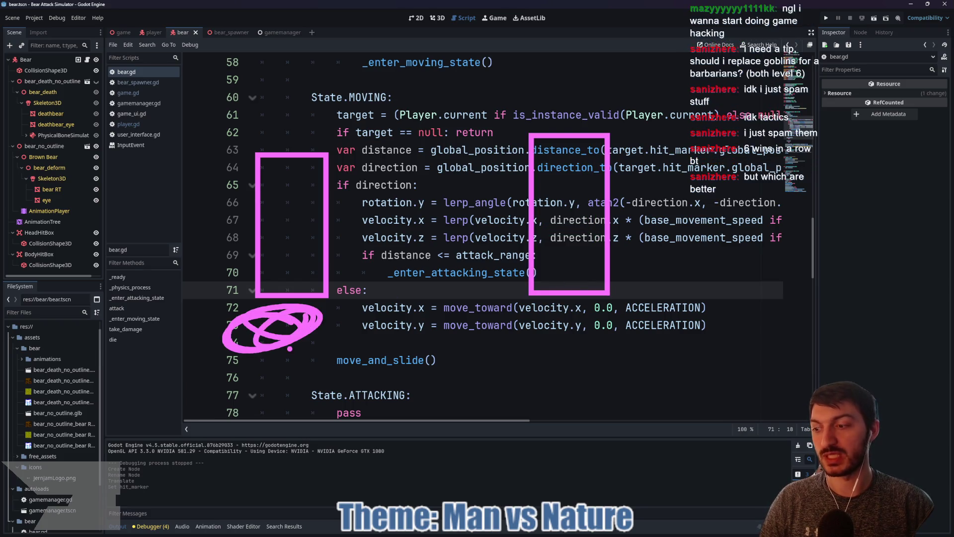
left_click_drag(354, 164, 355, 281)
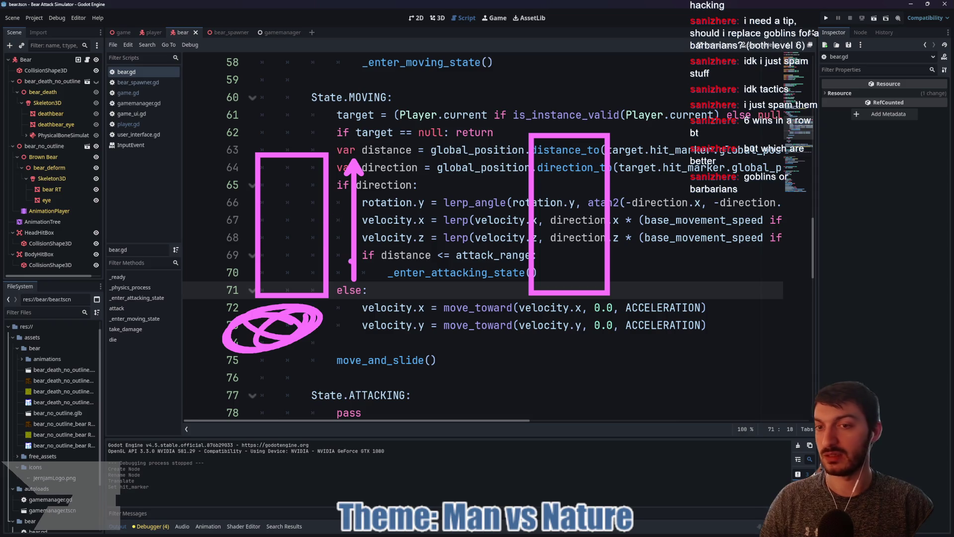
mouse_move(167, 359)
left_mouse_down()
mouse_move(167, 422)
mouse_move(167, 360)
left_mouse_up()
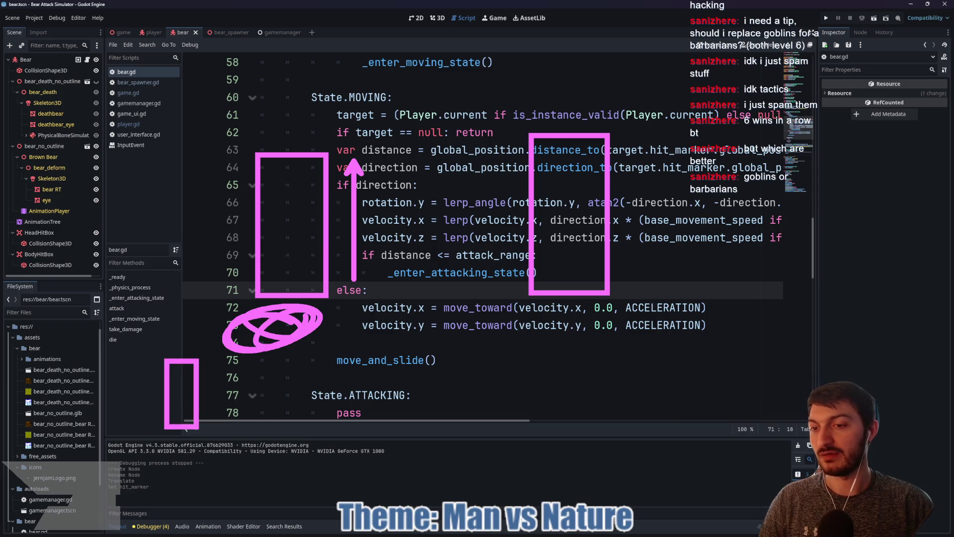
mouse_move(212, 393)
left_mouse_down()
mouse_move(231, 431)
mouse_move(211, 391)
left_mouse_up()
left_click_drag(255, 361, 298, 427)
left_click_drag(310, 350, 353, 432)
mouse_move(314, 373)
left_mouse_down()
mouse_move(343, 377)
mouse_move(319, 390)
mouse_move(343, 426)
left_mouse_up()
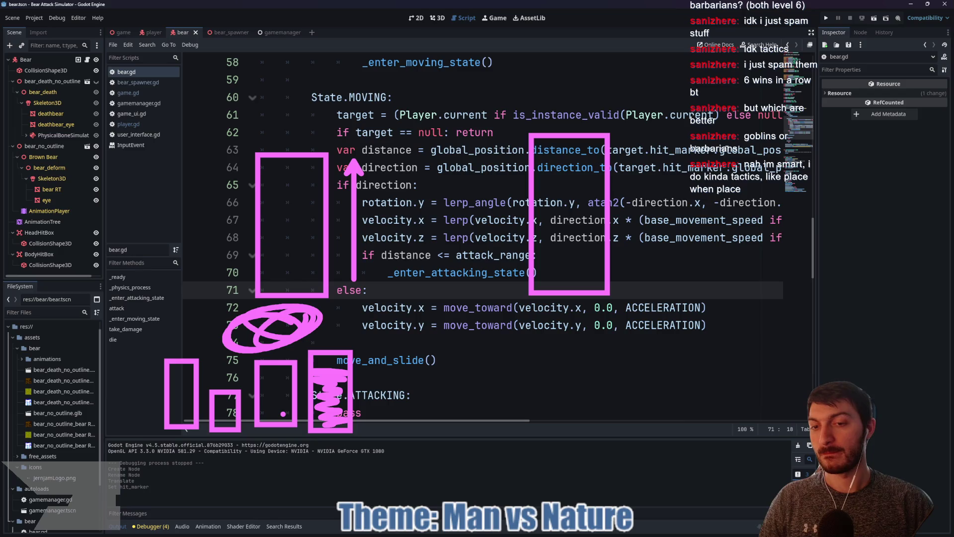
left_click_drag(180, 413, 175, 370)
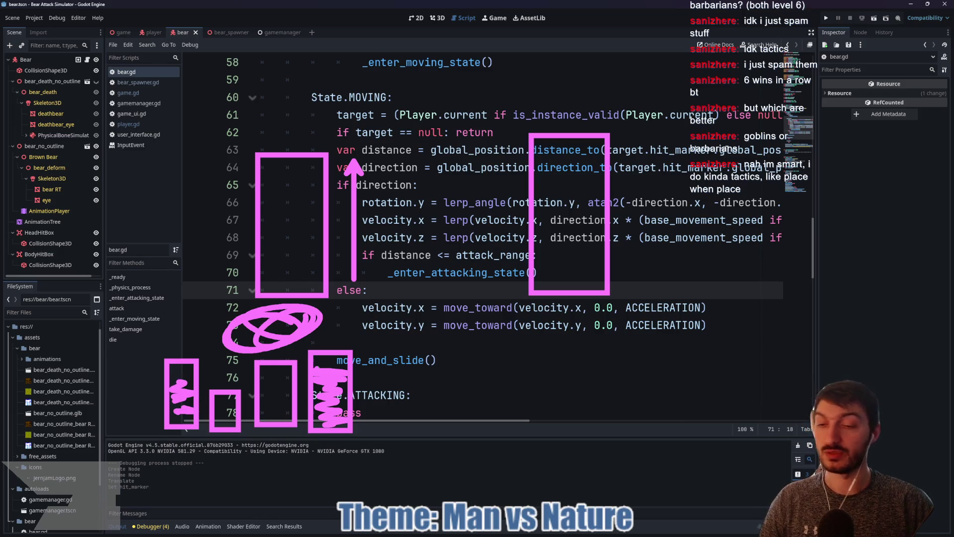
key("Escape")
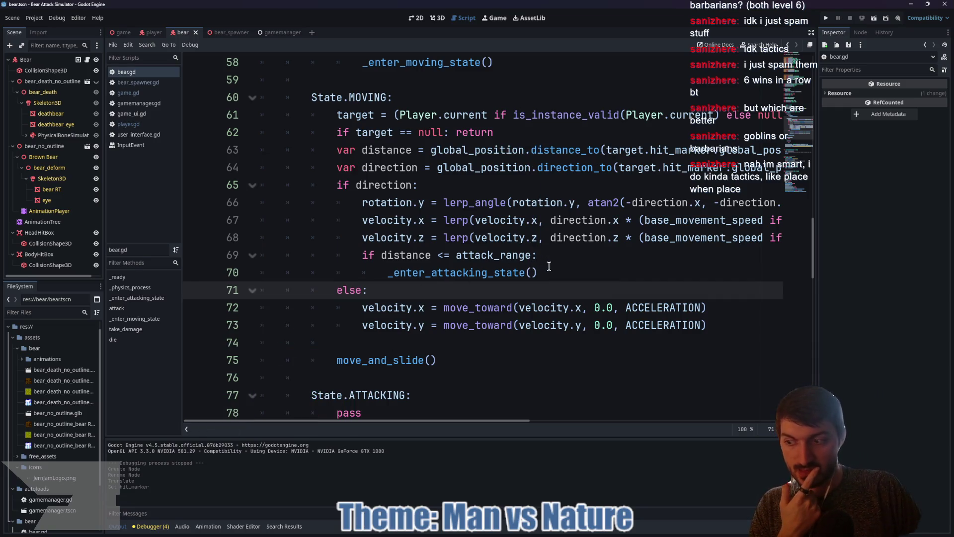
Review the bear.gd script down past the attack() function.
scroll(550, 266, "down", 1)
scroll(551, 266, "up", 1)
scroll(552, 266, "down", 1)
scroll(552, 267, "up", 1)
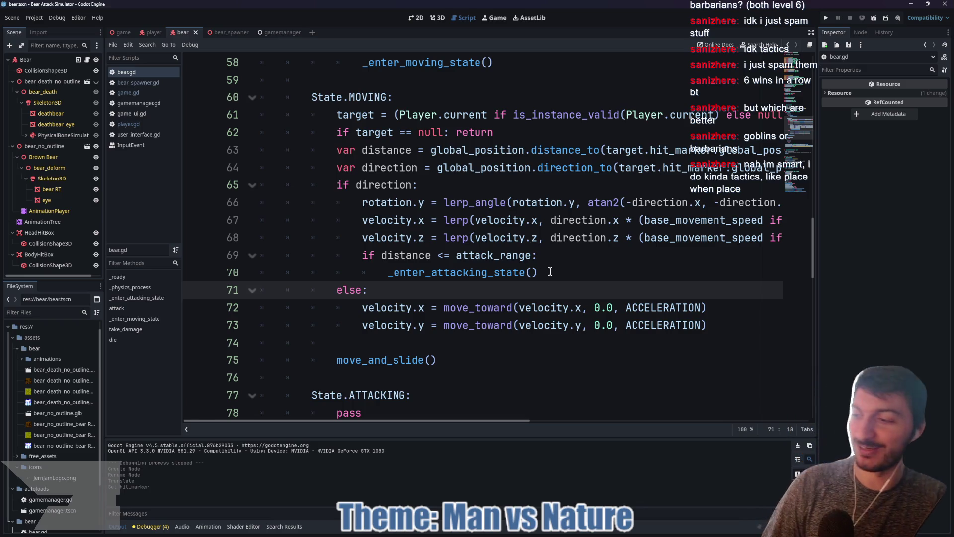
scroll(540, 292, "down", 1)
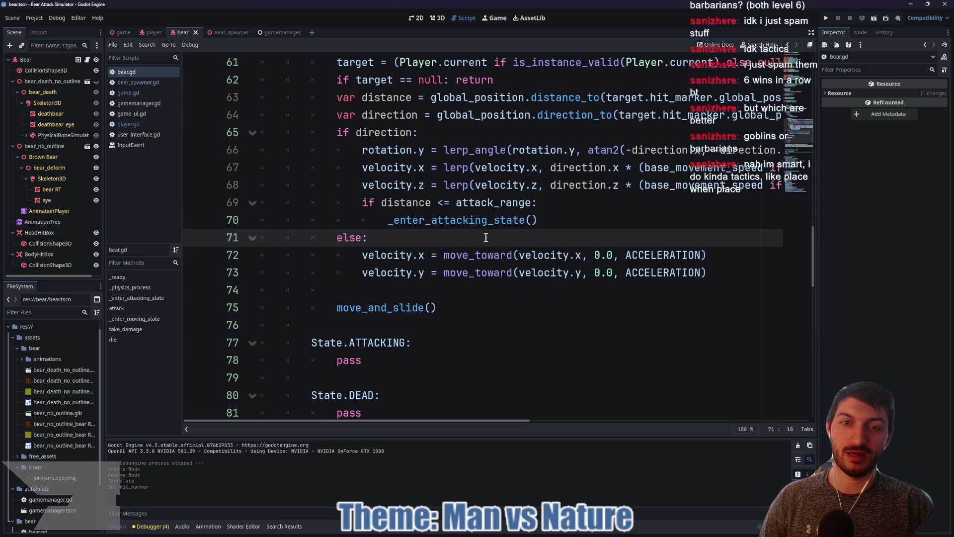
scroll(517, 248, "up", 1)
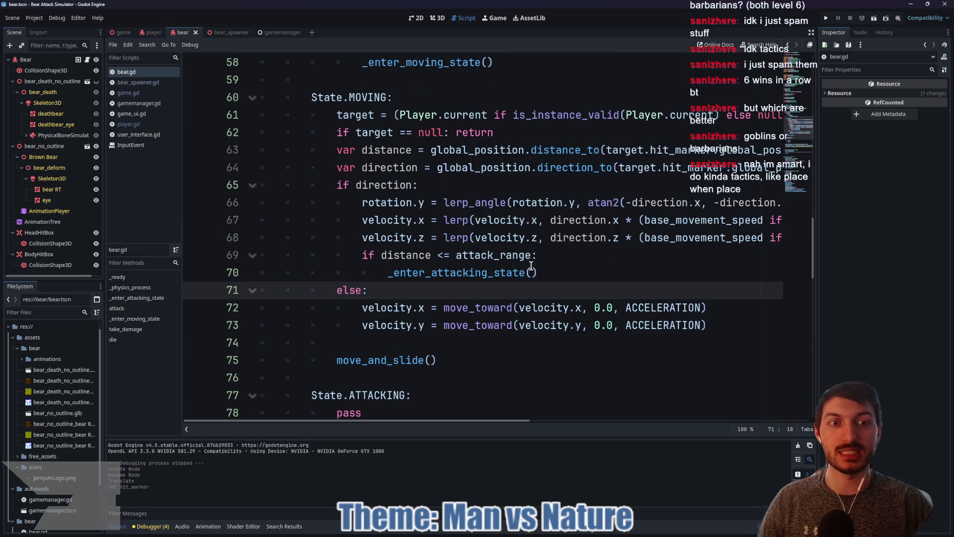
mouse_move(458, 420)
left_mouse_down()
mouse_move(575, 428)
mouse_move(417, 428)
left_mouse_up()
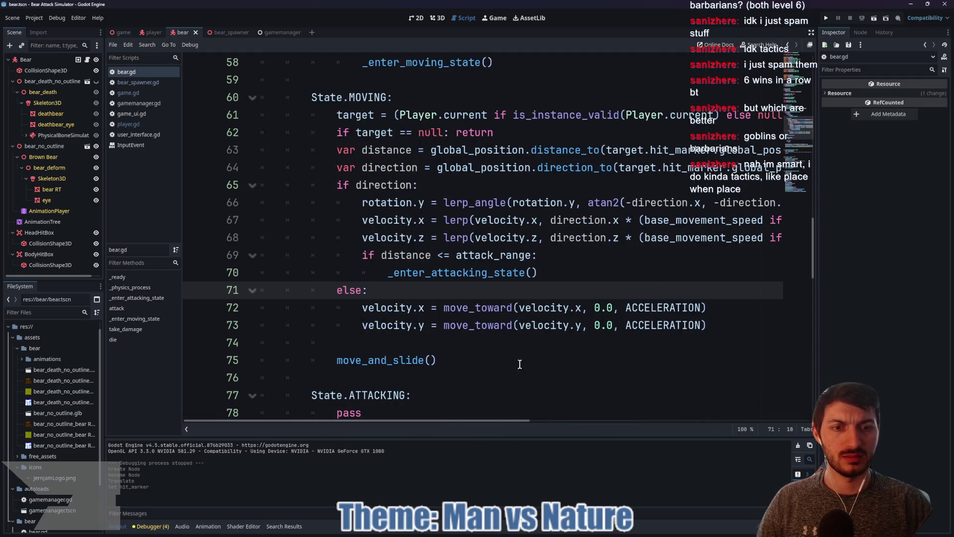
scroll(517, 362, "down", 3)
left_click(489, 304)
scroll(489, 305, "down", 6)
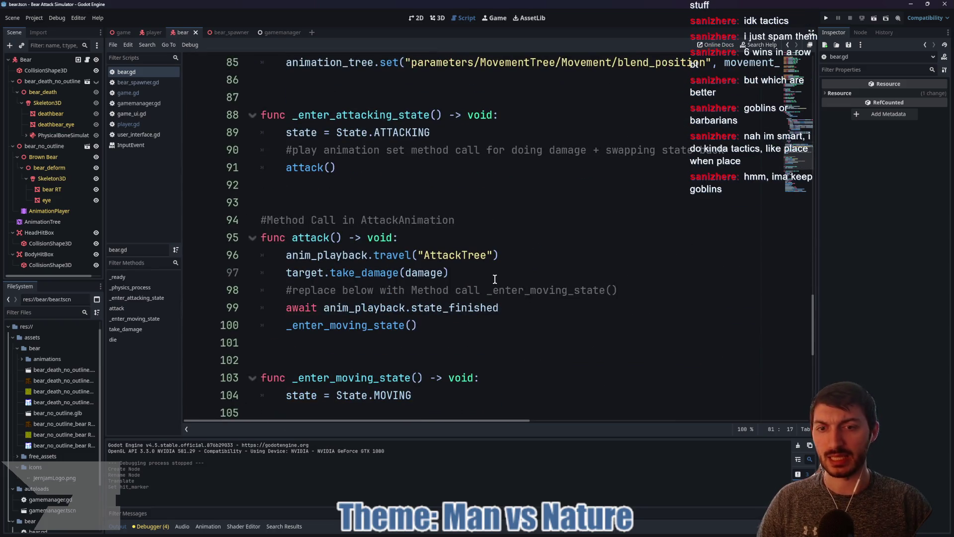
scroll(489, 276, "down", 2)
left_click(478, 256)
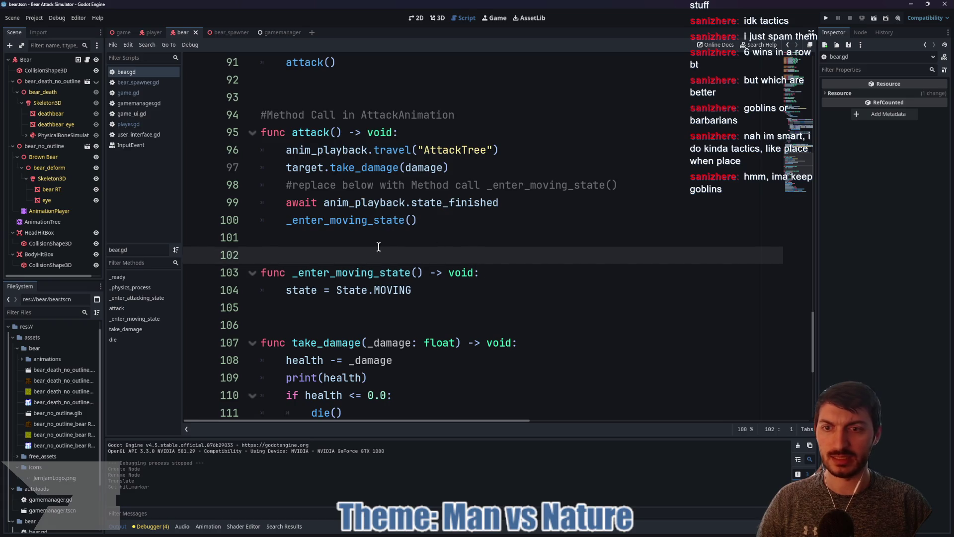
left_click(343, 322)
scroll(343, 322, "down", 5)
left_click(365, 171)
Save the scripts and run the project from the game scene with F5.
key("ctrl+s")
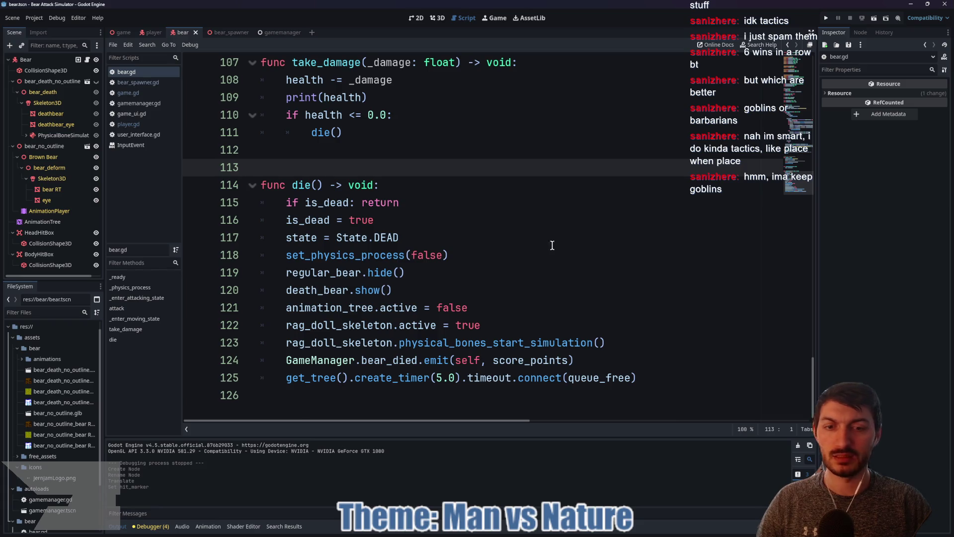
left_click(121, 33)
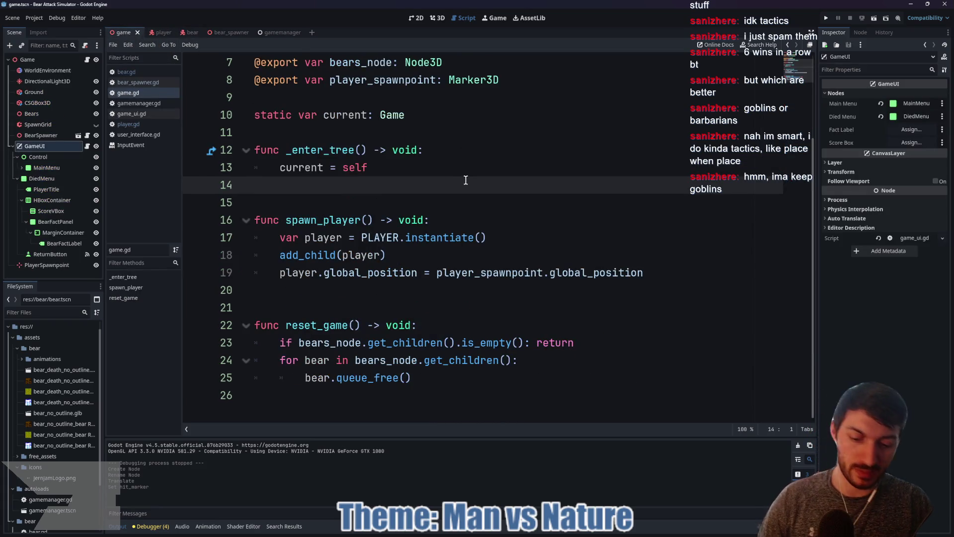
key("F5")
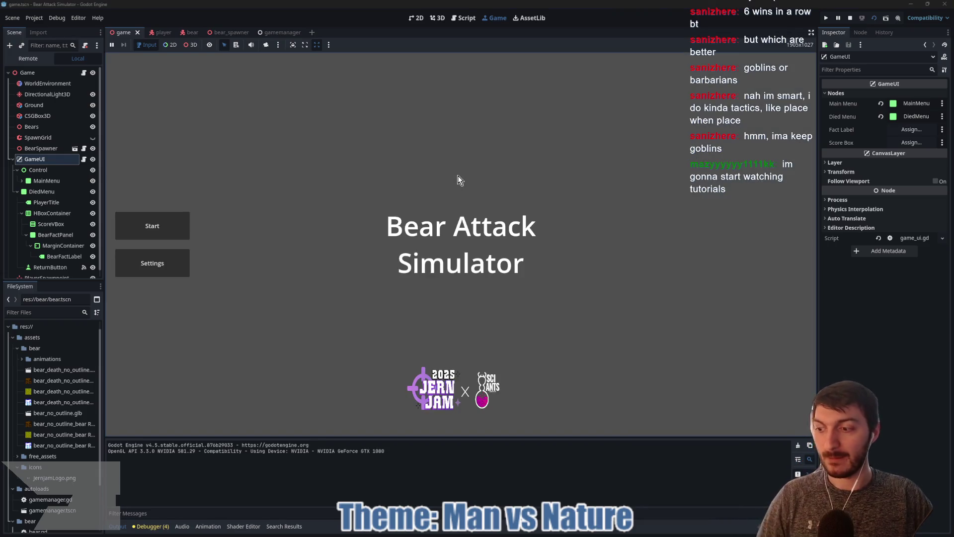
Start a round and punch the attacking bears until the player dies.
left_click(183, 219)
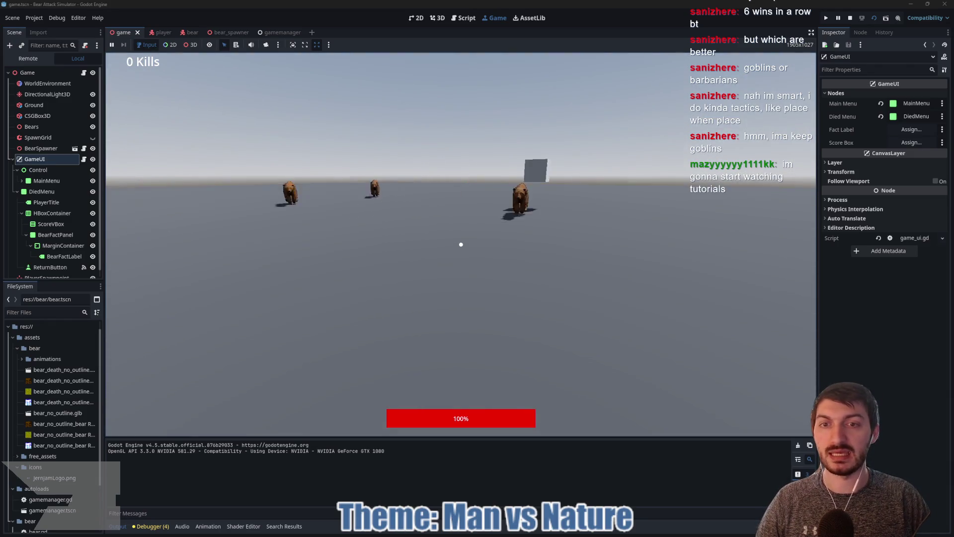
left_click(461, 244)
left_click(462, 244)
left_click(462, 244)
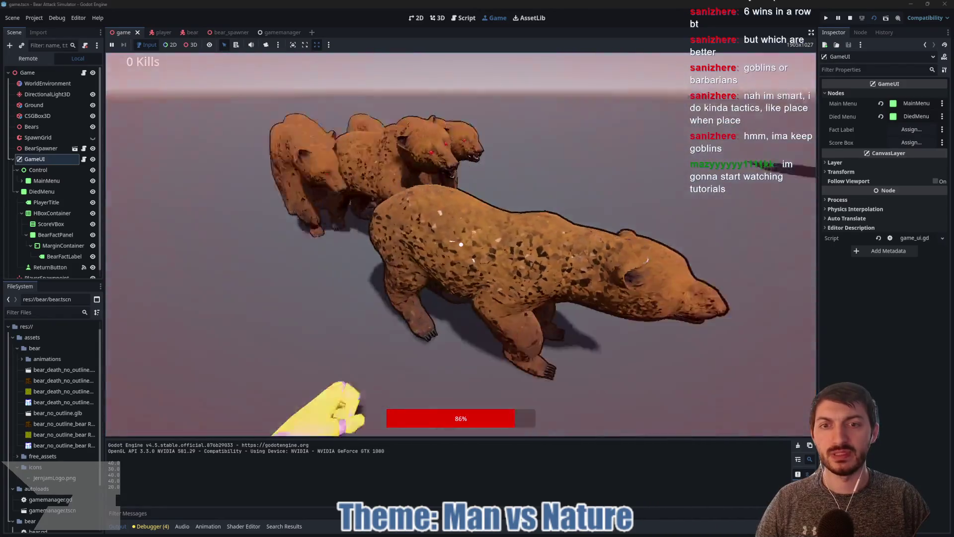
left_click(461, 244)
left_click(462, 244)
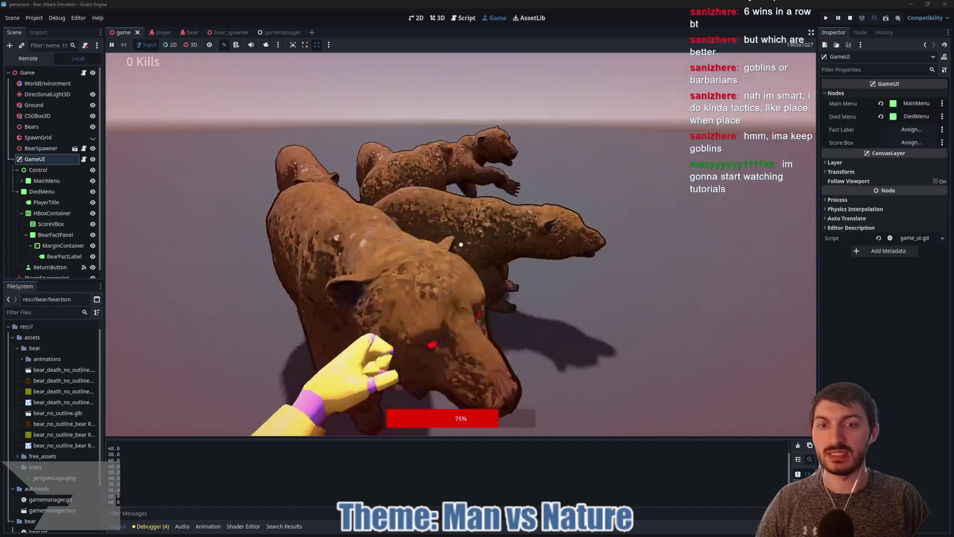
left_click(461, 244)
left_click(461, 244)
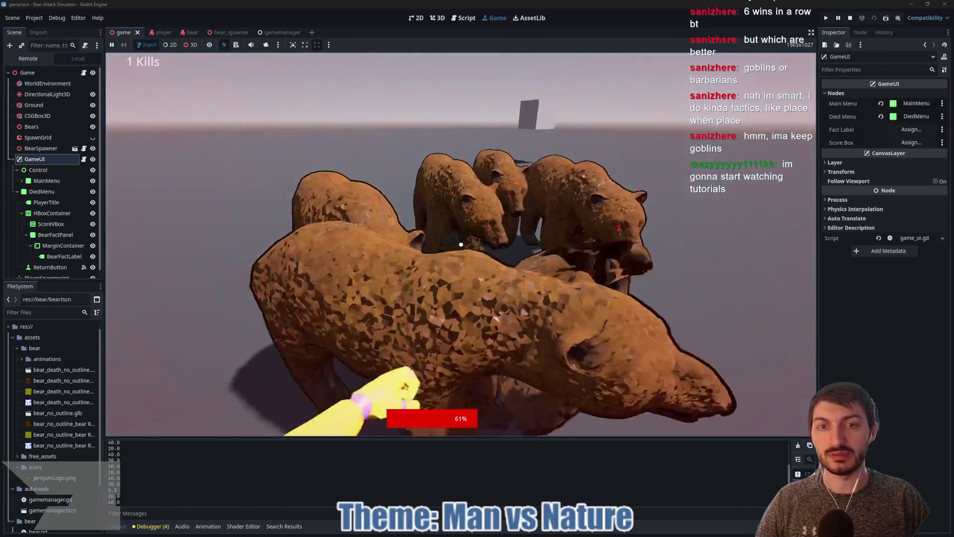
left_click(461, 244)
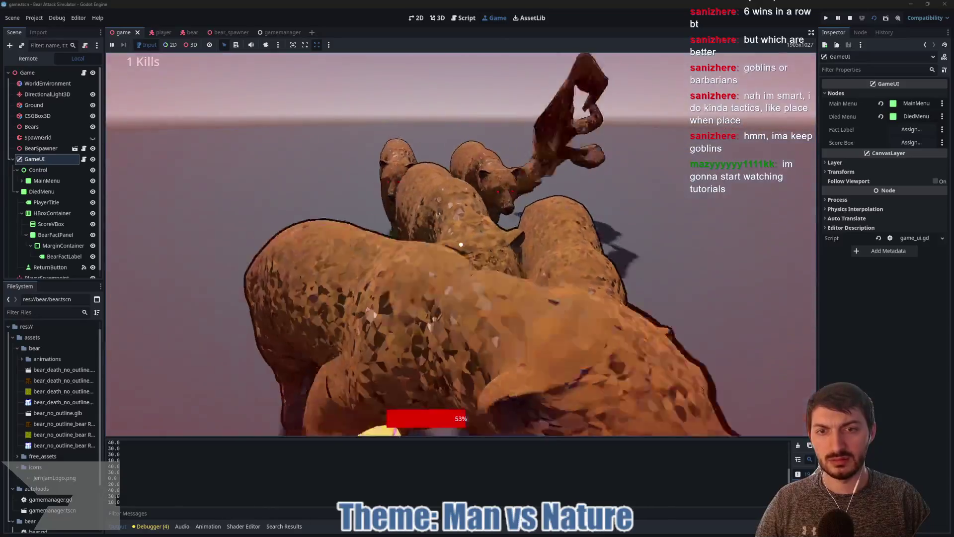
left_click(461, 244)
left_click(462, 244)
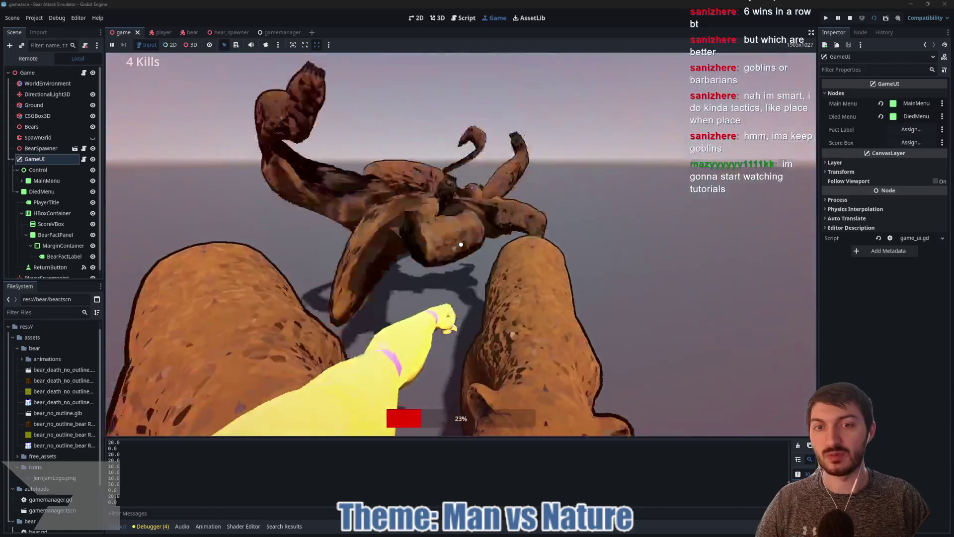
left_click(461, 244)
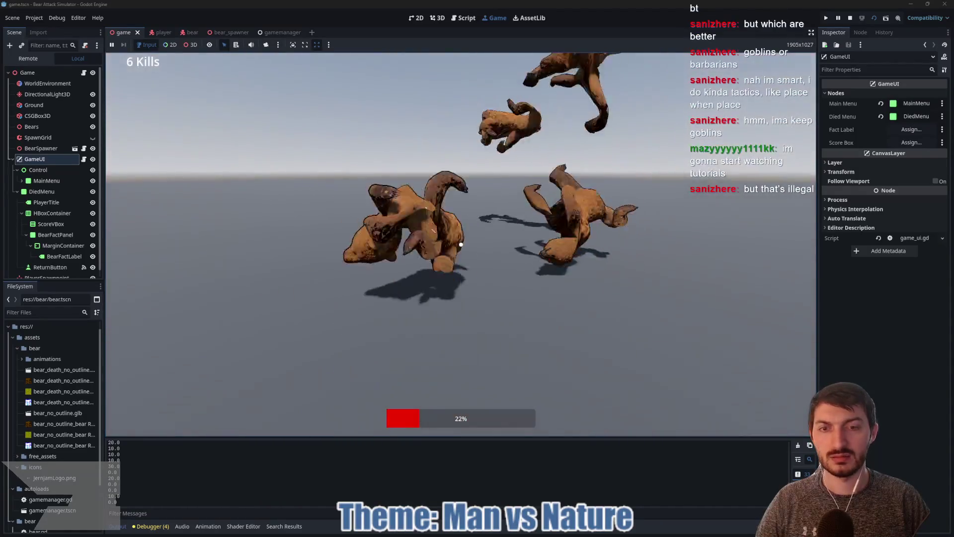
left_click(461, 244)
left_click(461, 244)
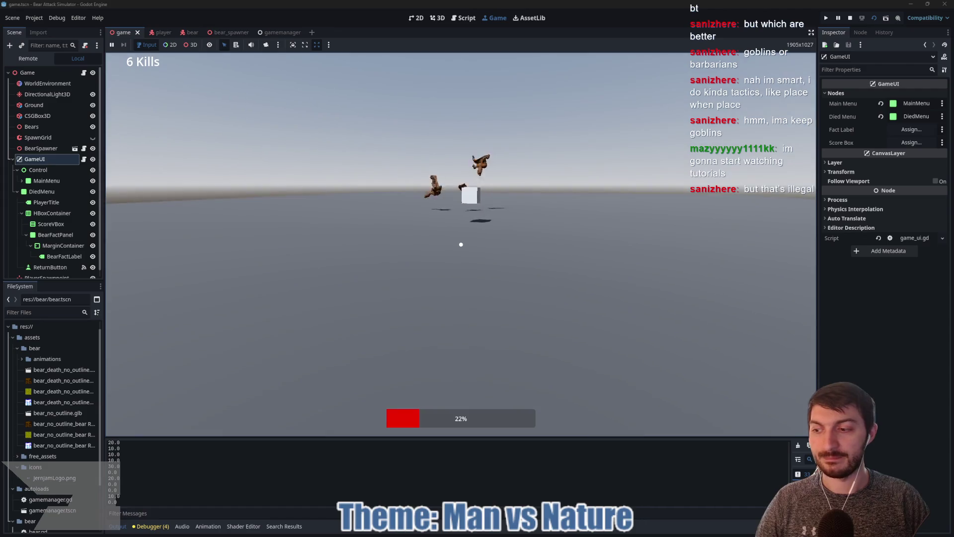
left_click(461, 244)
left_click(461, 244)
left_click(462, 244)
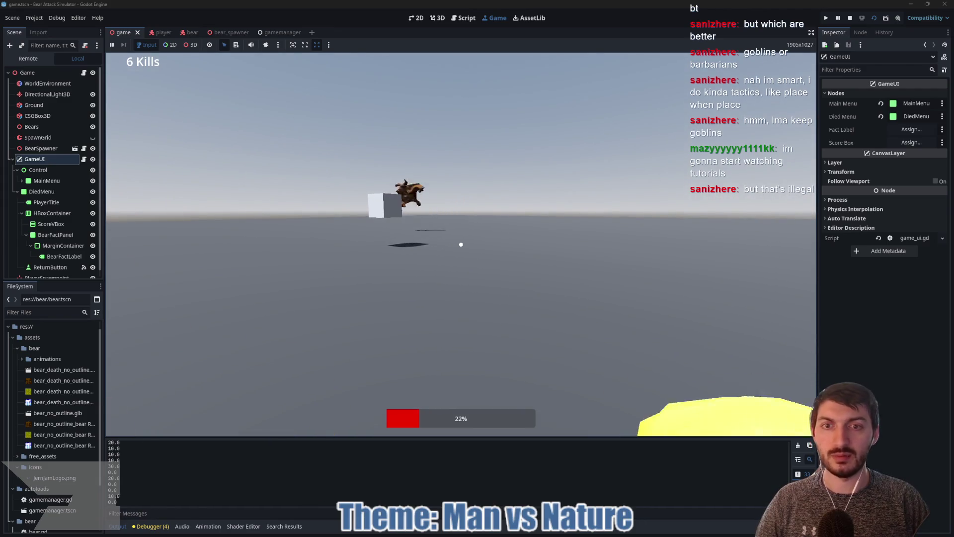
left_click(462, 244)
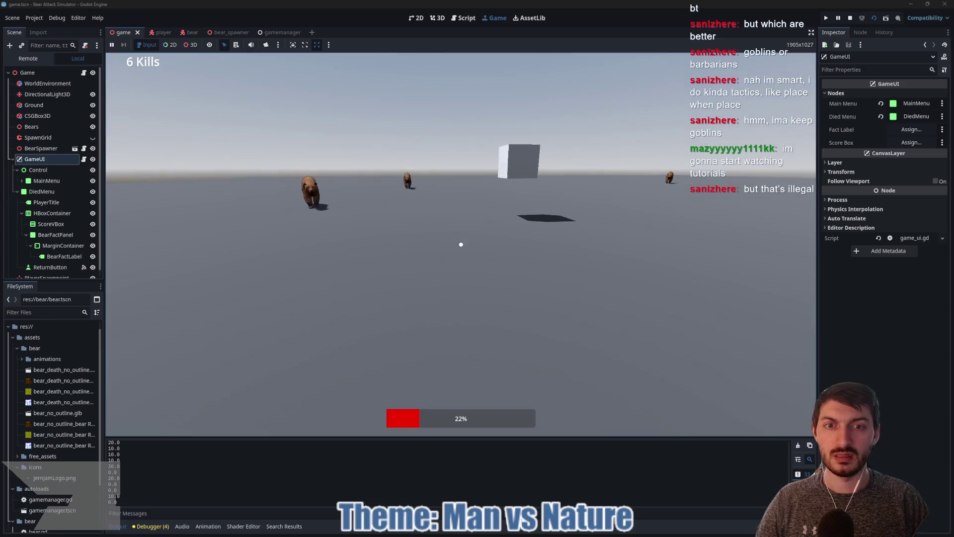
left_click(461, 244)
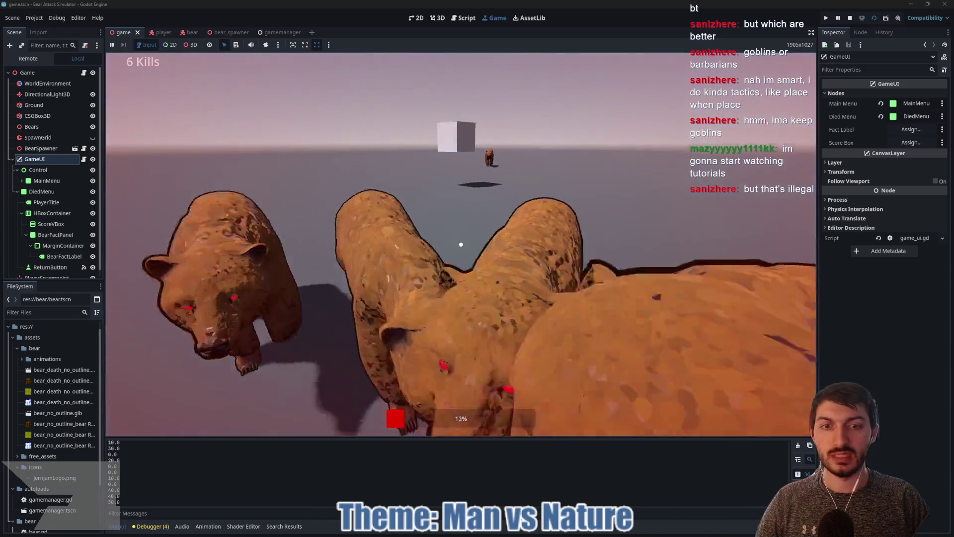
left_click(462, 244)
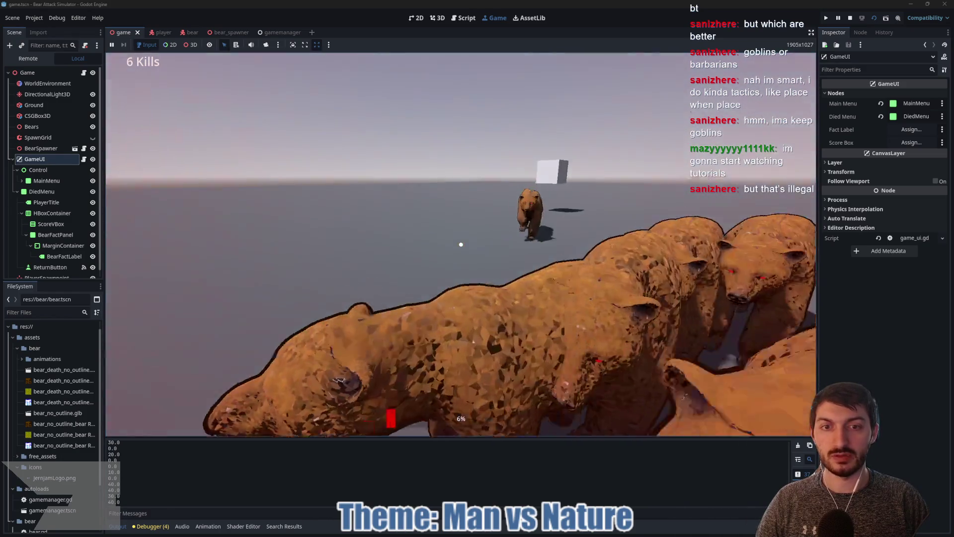
left_click(462, 244)
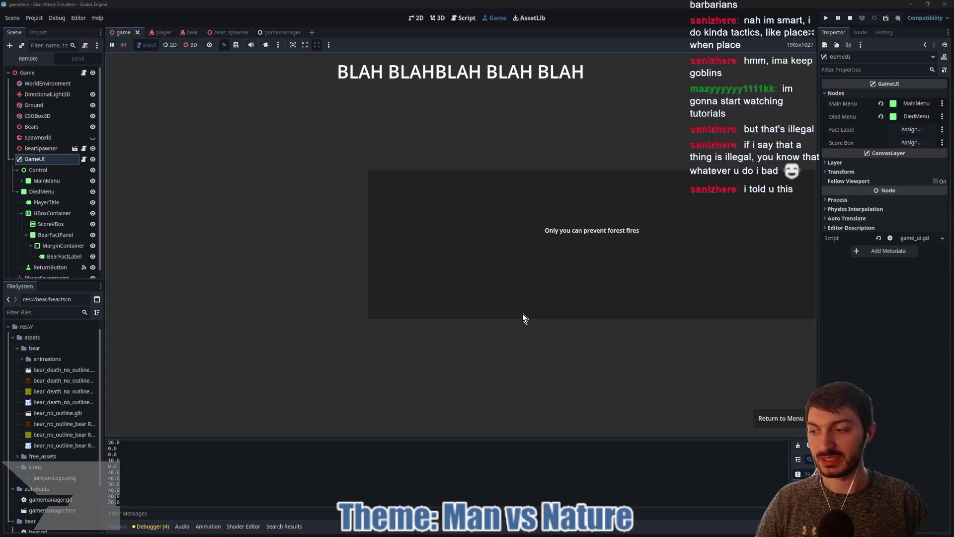
Return to the main menu from the death screen and stop the running game.
left_click(769, 420)
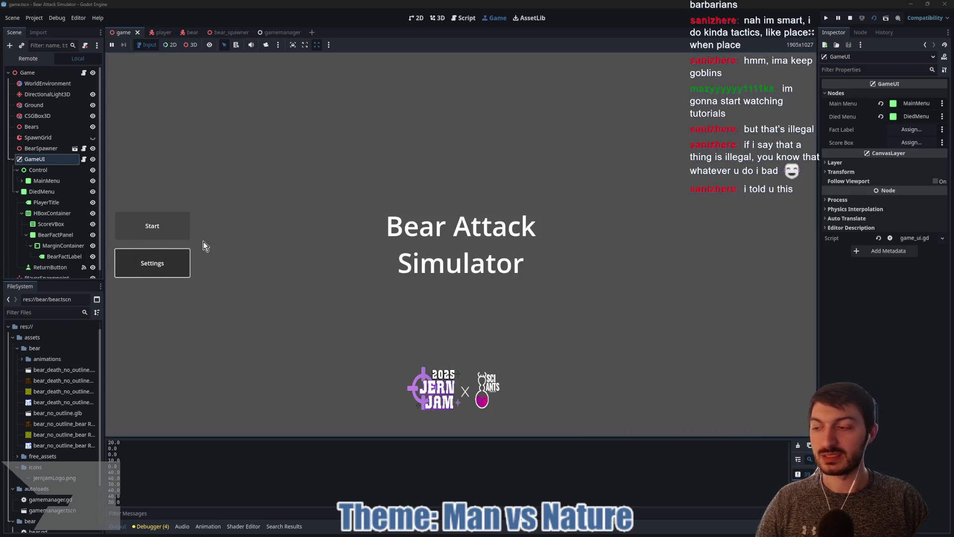
left_click(850, 18)
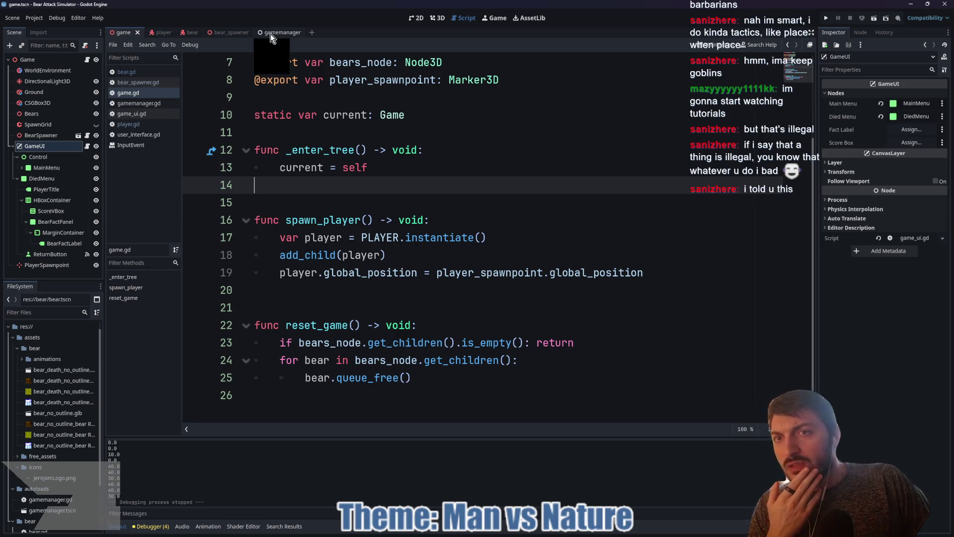
Review the player scene's Camera3D and the nodes inside UserInterface.
left_click(162, 34)
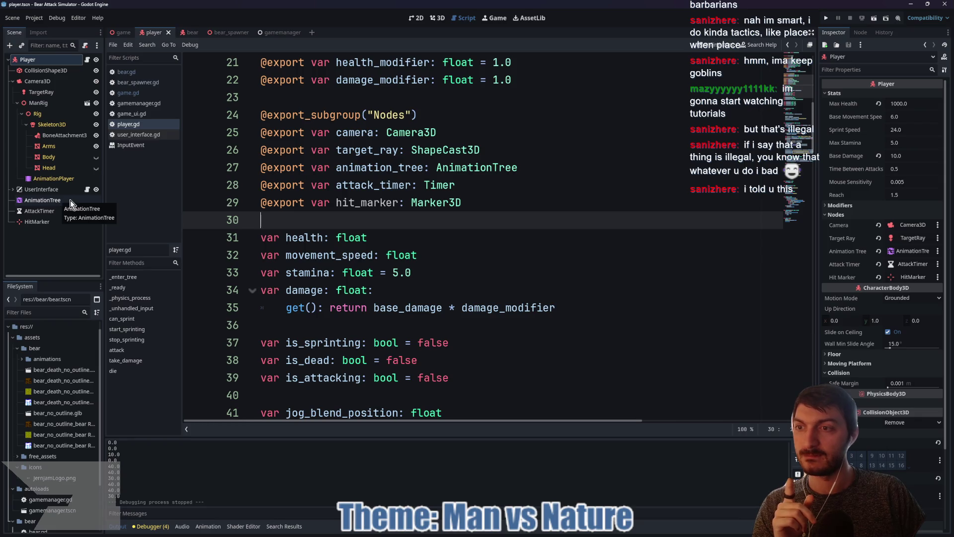
left_click(60, 82)
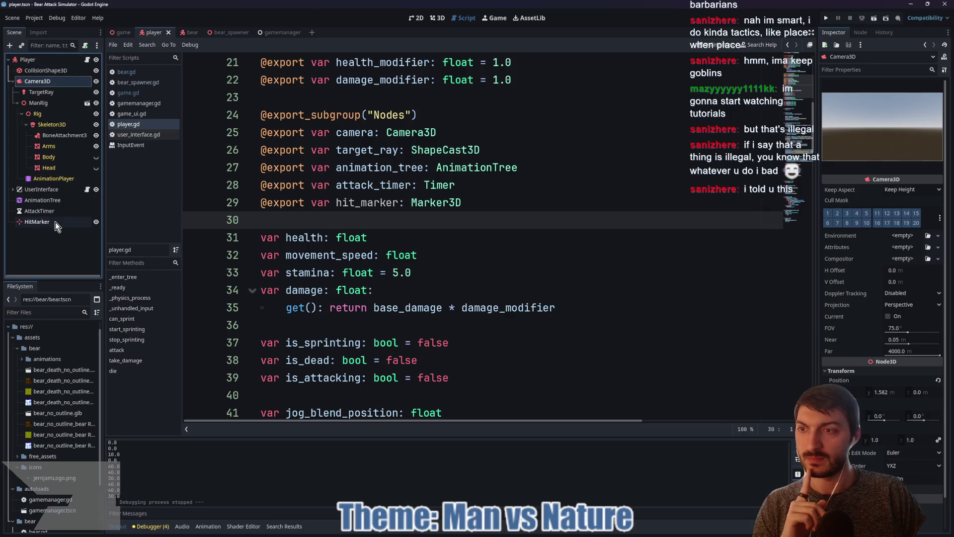
left_click(12, 189)
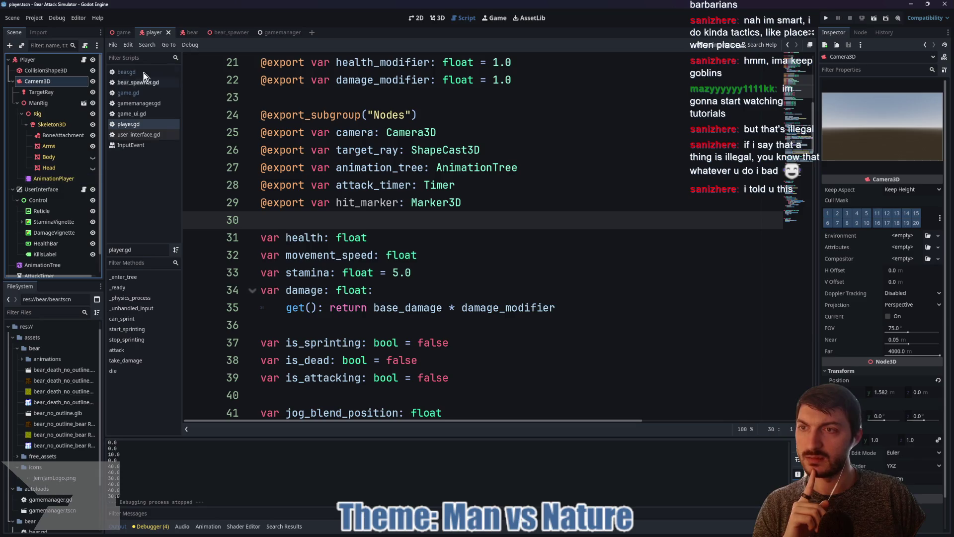
Back in the game scene, select BearFactLabel and view the UI in 2D.
left_click(121, 33)
left_click(52, 244)
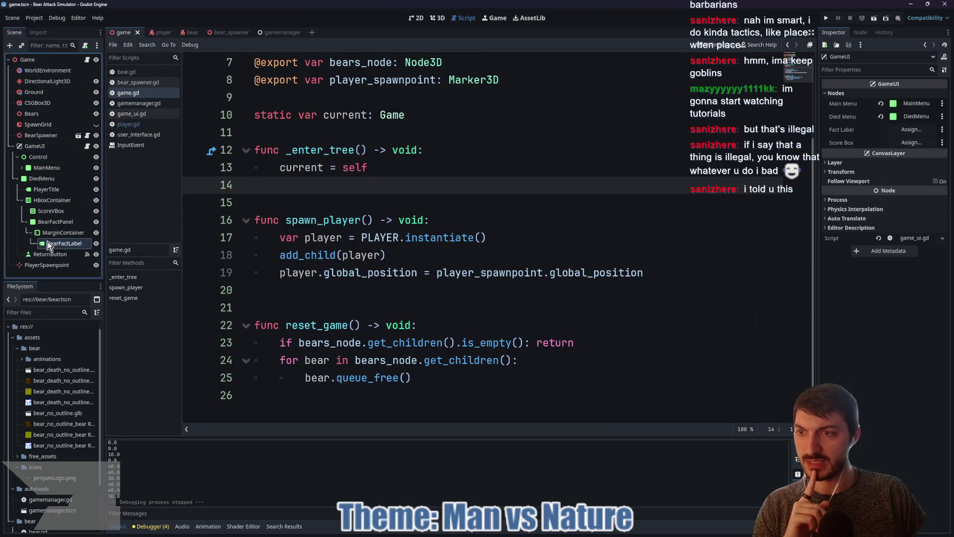
left_click(419, 19)
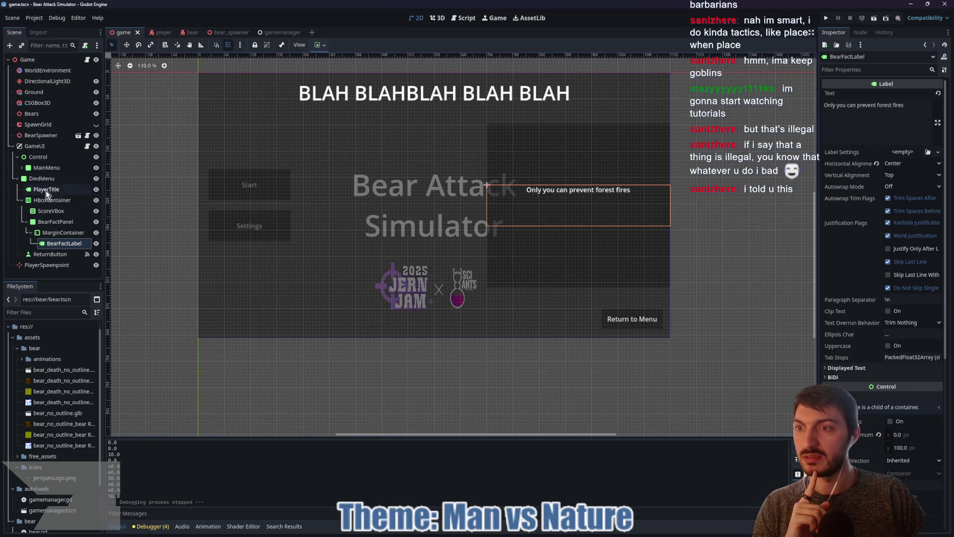
Hide MainMenu and sketch where the Kill Report heading will go, then clear the sketch.
left_click(96, 167)
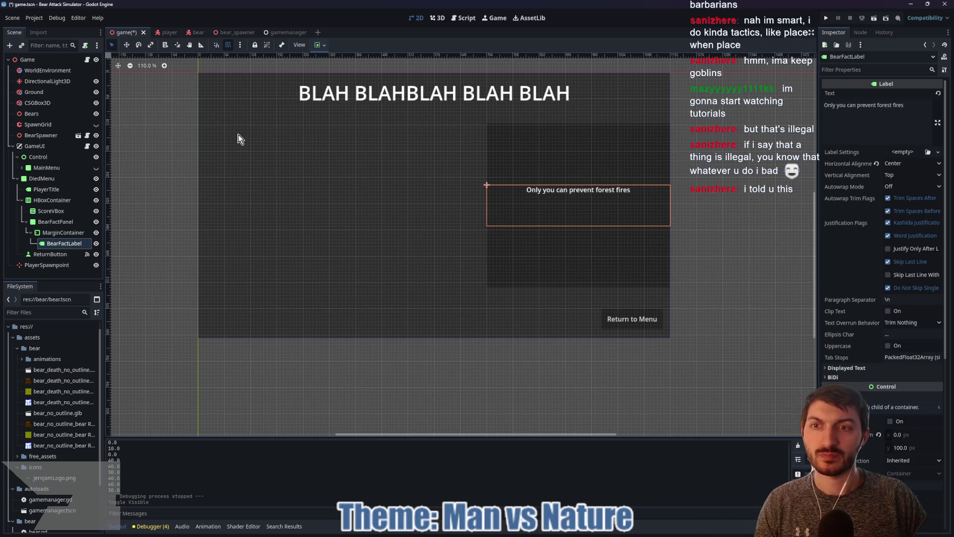
mouse_move(217, 125)
left_mouse_down()
mouse_move(432, 291)
mouse_move(472, 288)
left_mouse_up()
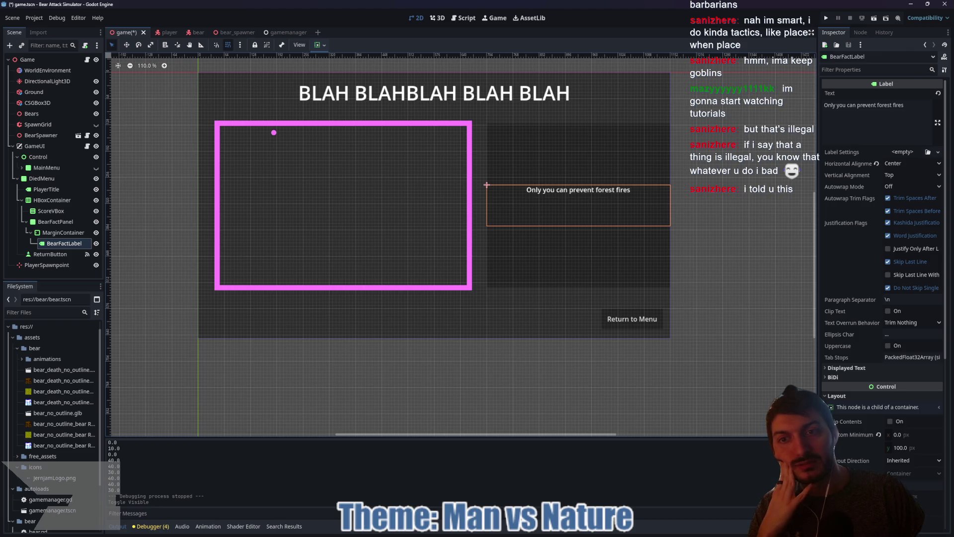
mouse_move(274, 131)
left_mouse_down()
mouse_move(271, 149)
mouse_move(286, 158)
mouse_move(352, 151)
mouse_move(365, 159)
left_mouse_up()
mouse_move(373, 152)
left_mouse_down()
mouse_move(385, 149)
mouse_move(388, 161)
left_mouse_up()
mouse_move(394, 150)
left_mouse_down()
mouse_move(394, 160)
mouse_move(408, 143)
mouse_move(431, 149)
left_mouse_up()
mouse_move(437, 141)
left_mouse_down()
mouse_move(437, 159)
mouse_move(446, 148)
left_mouse_up()
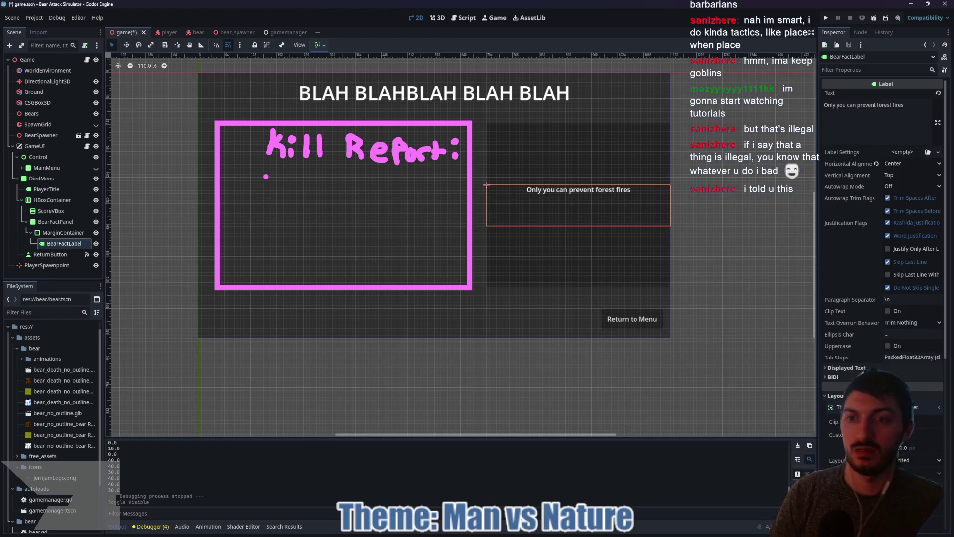
left_click_drag(227, 168, 458, 167)
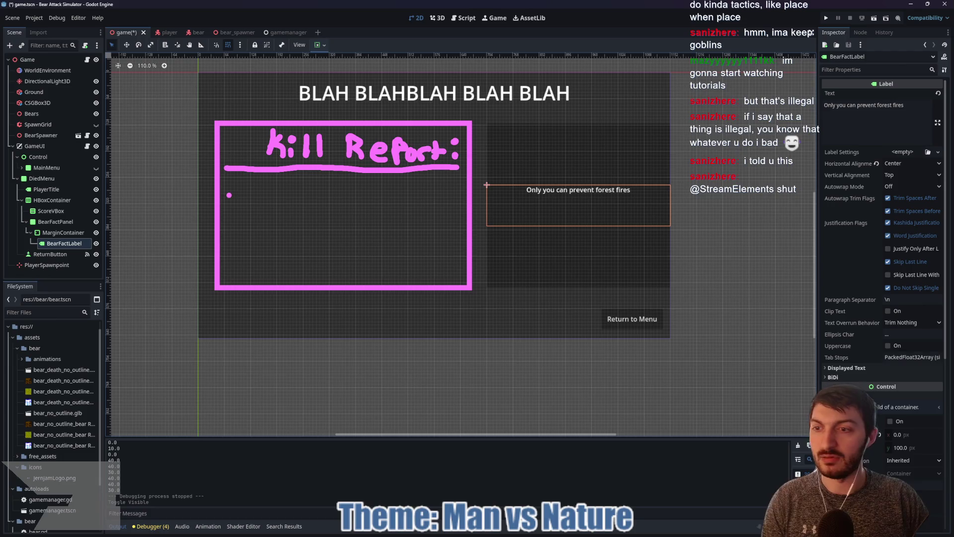
key("Escape")
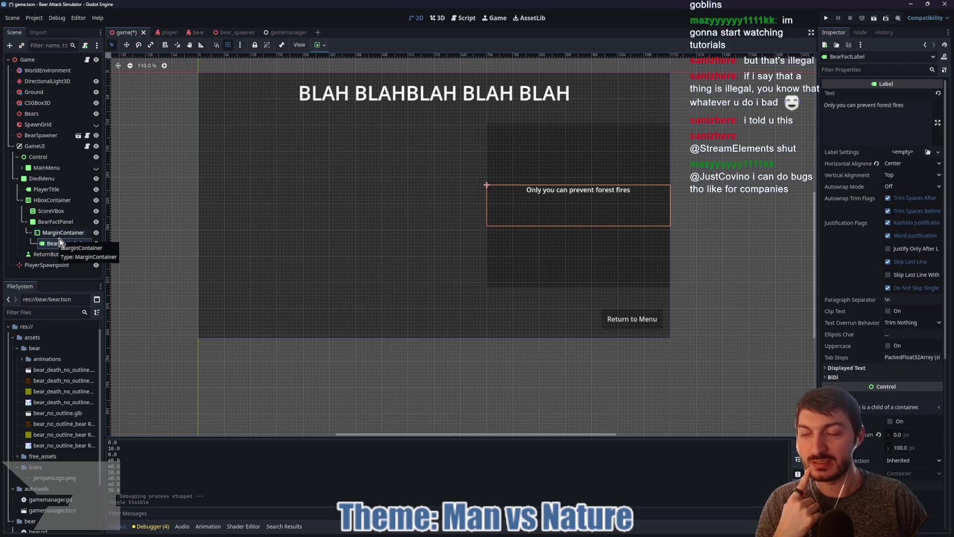
Check the bounds of MarginContainer, BearFactLabel, BearFactPanel and HBoxContainer.
left_click(61, 236)
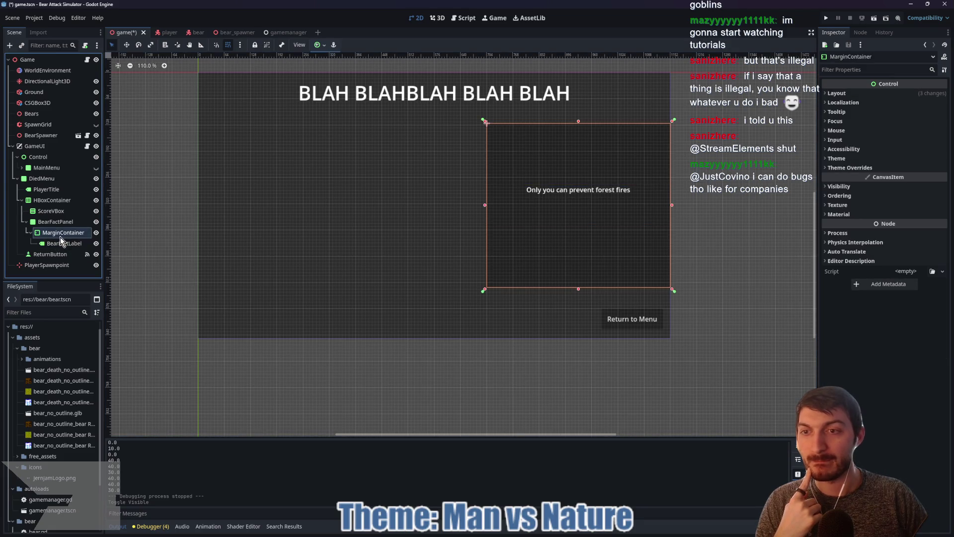
left_click(58, 245)
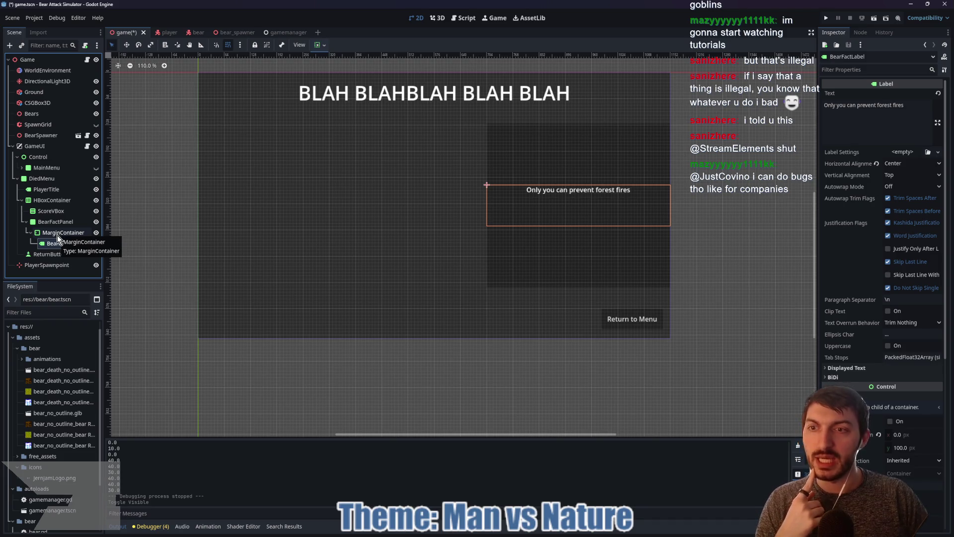
left_click(63, 223)
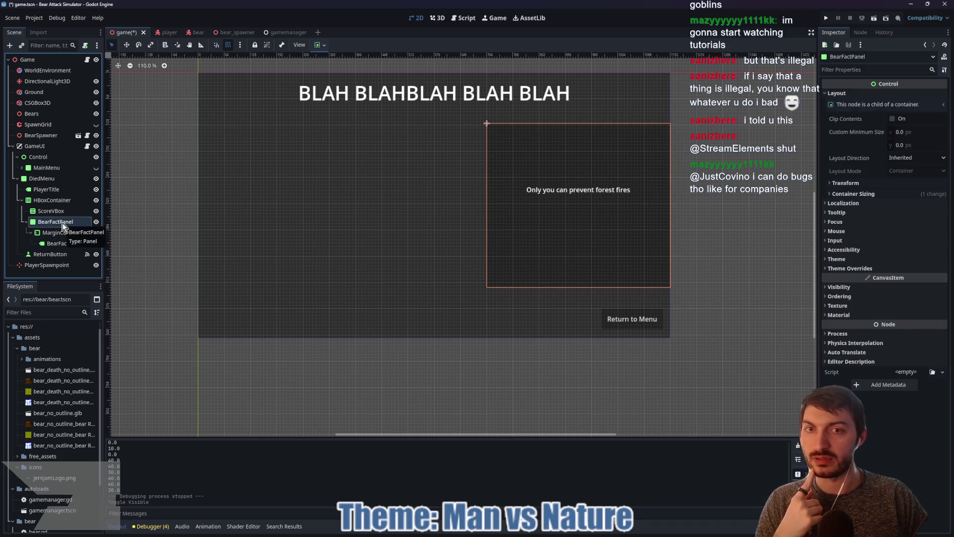
left_click(37, 201)
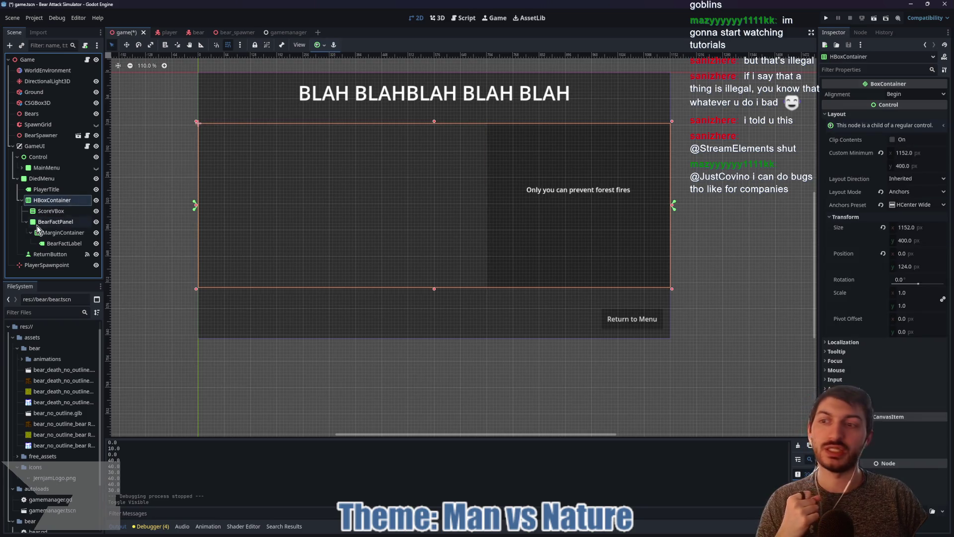
Create a Label child of ScoreVBox by searching 'label' in Create New Node.
left_click(69, 212)
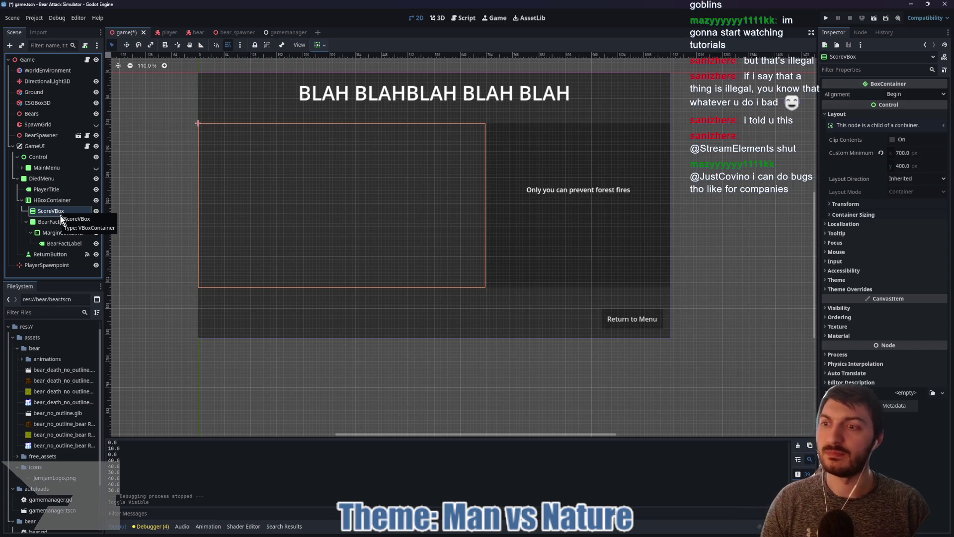
key("ctrl+a")
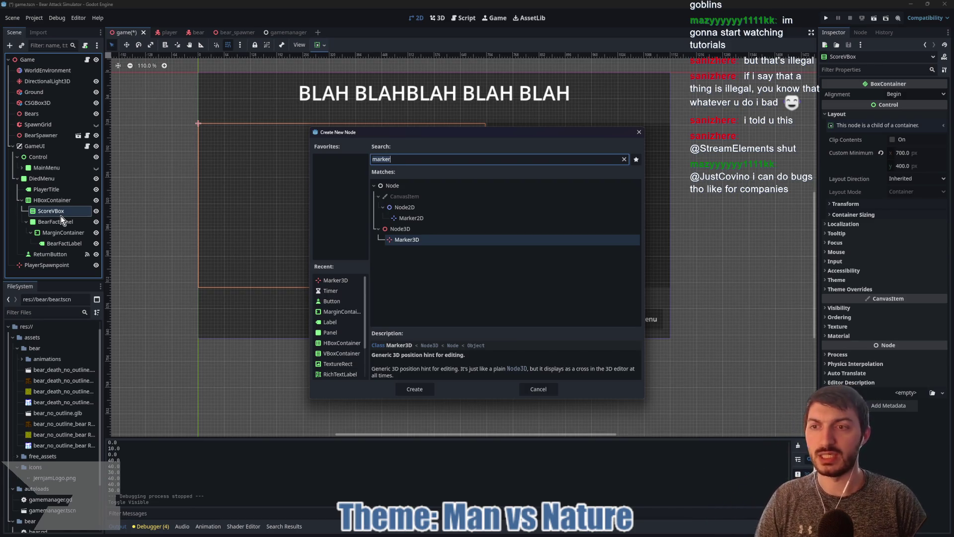
type("label")
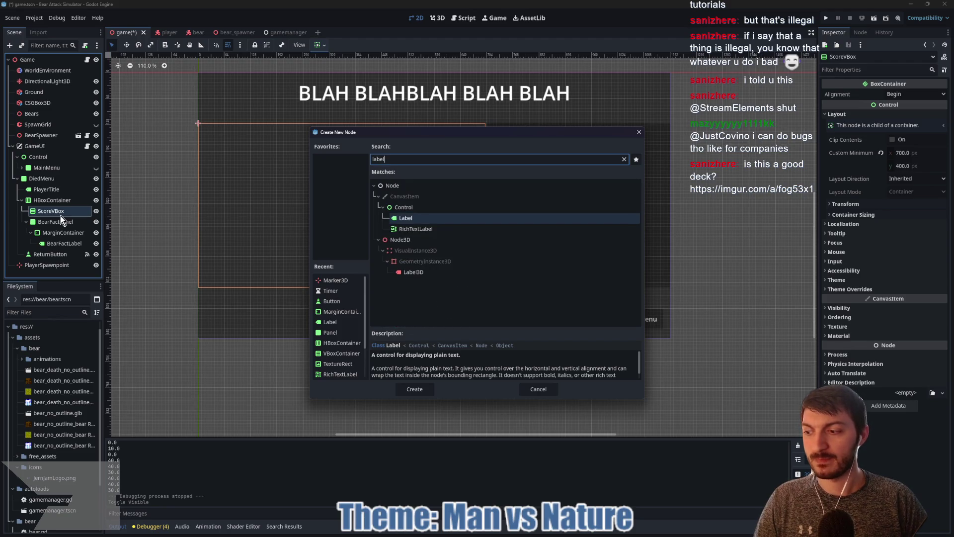
key("Return")
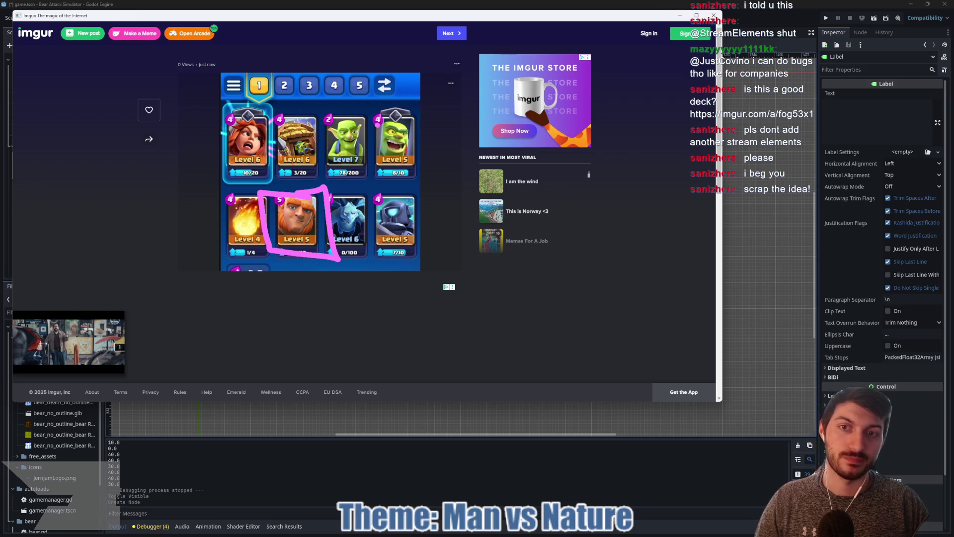
left_click(713, 16)
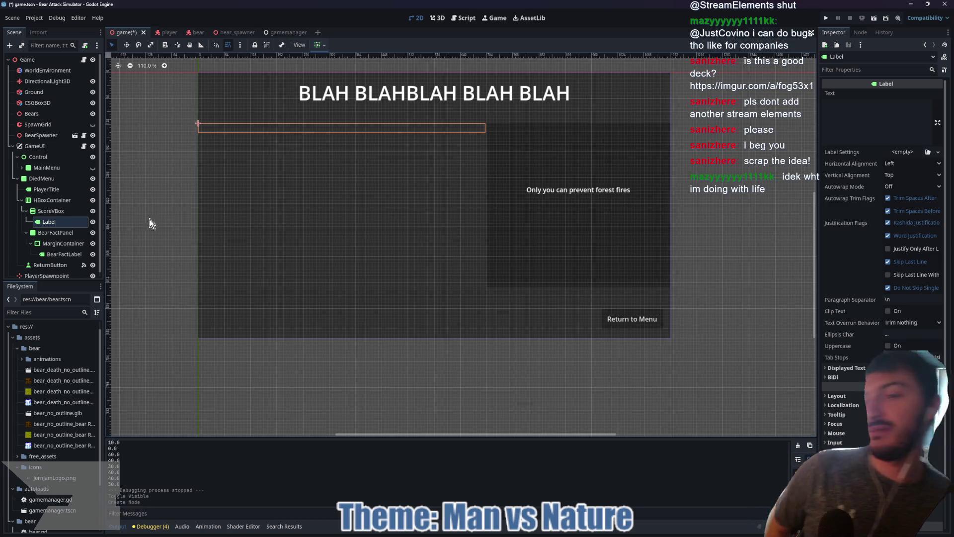
double_click(64, 223)
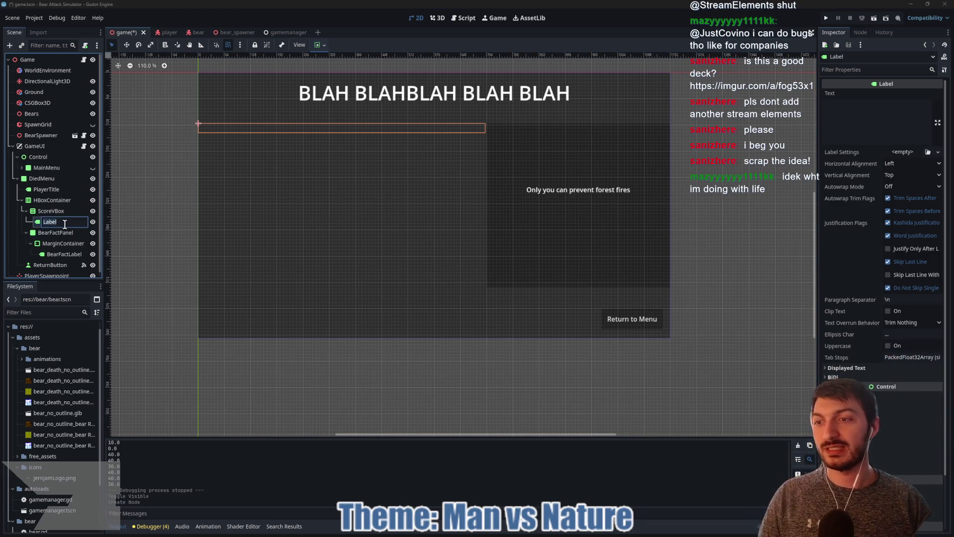
Name the label KillReportLabel, give it the text 'Kill Report', and center it both ways.
type("KillReportLab")
key("Return")
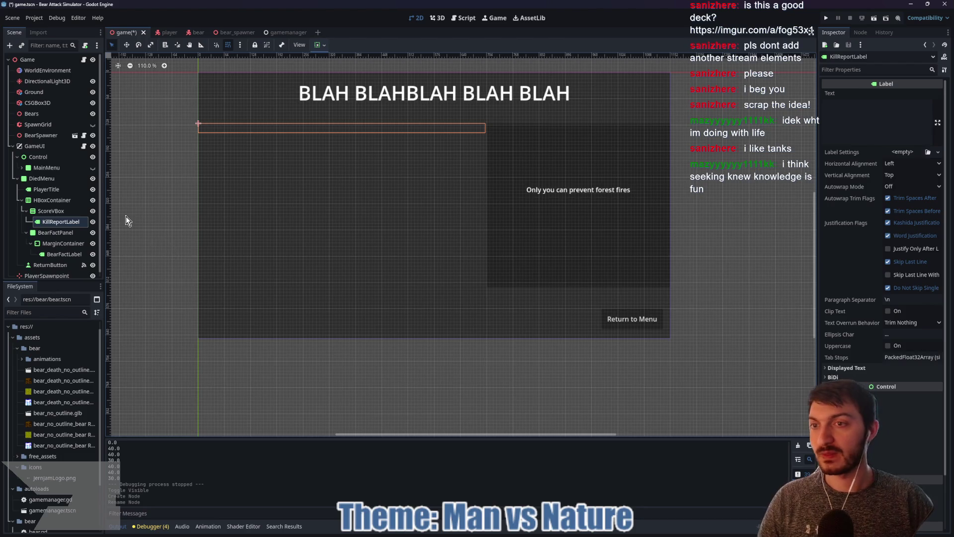
left_click(880, 105)
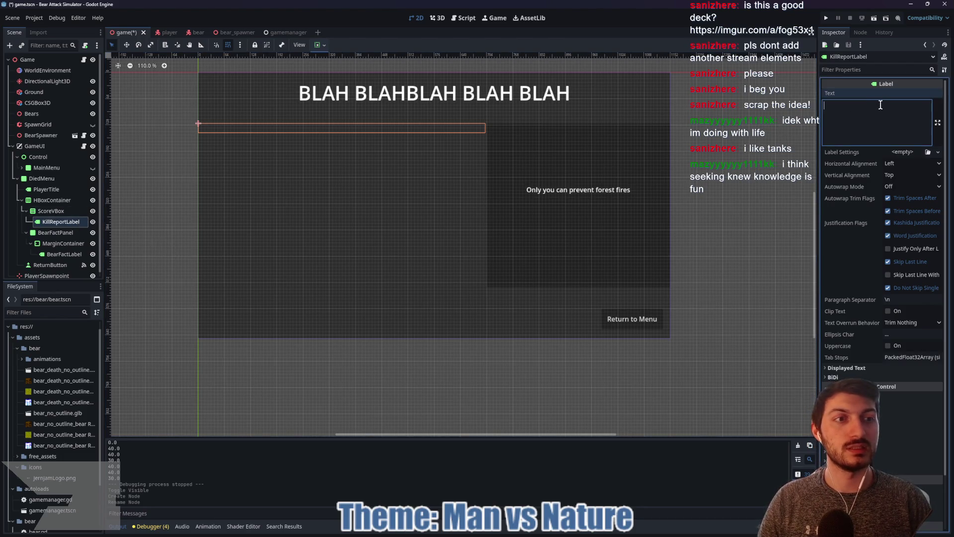
type("Kill Report")
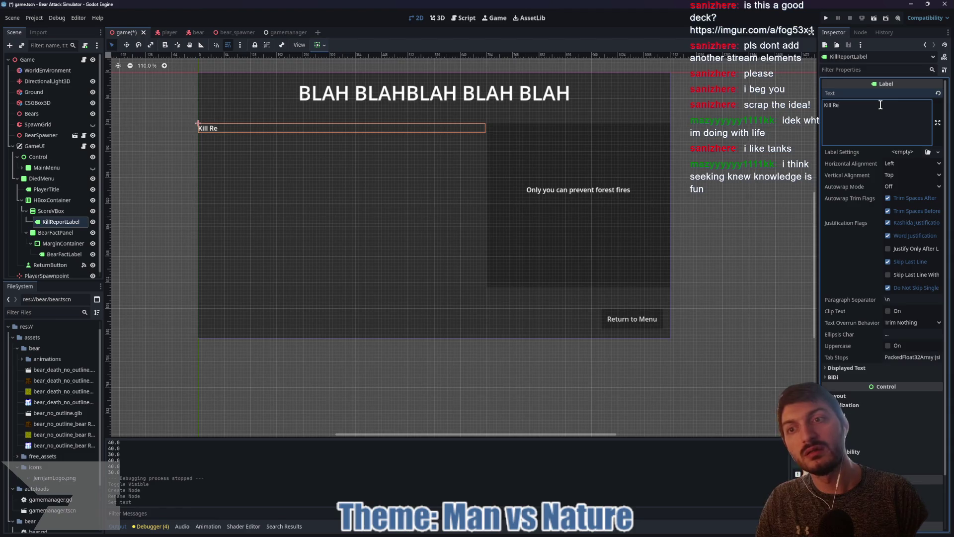
left_click(899, 164)
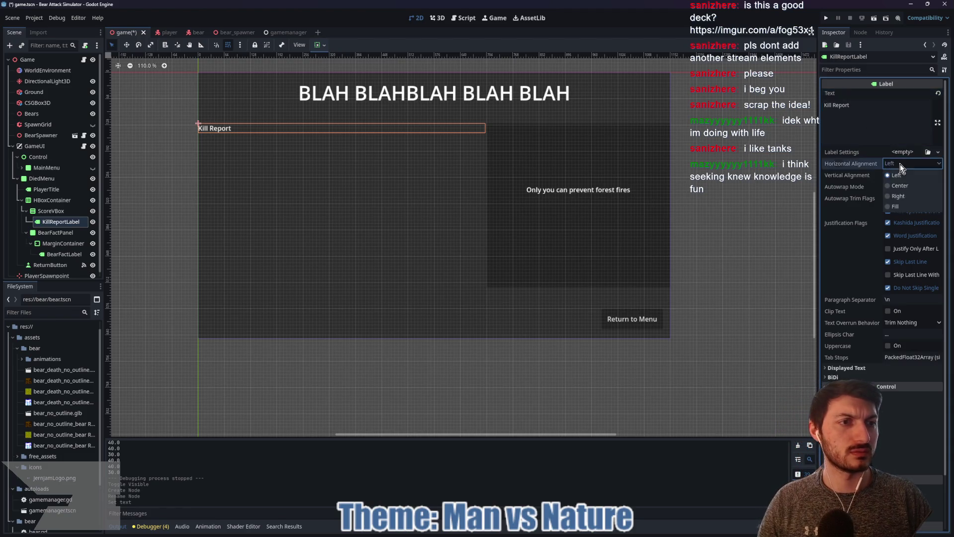
left_click(905, 181)
left_click(904, 177)
left_click(906, 197)
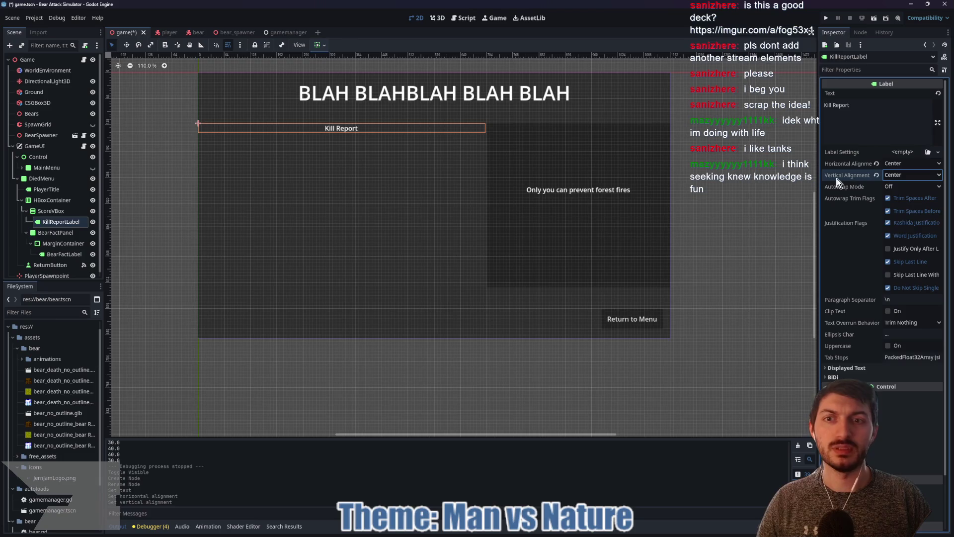
Add new LabelSettings with font size 32 and change the text to 'Kill Report:'.
left_click(902, 152)
left_click(903, 160)
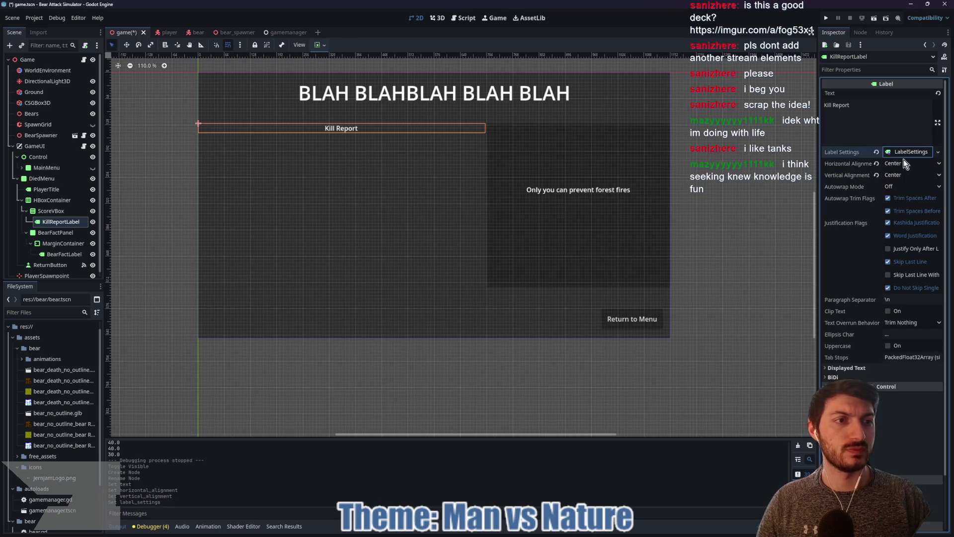
left_click(836, 187)
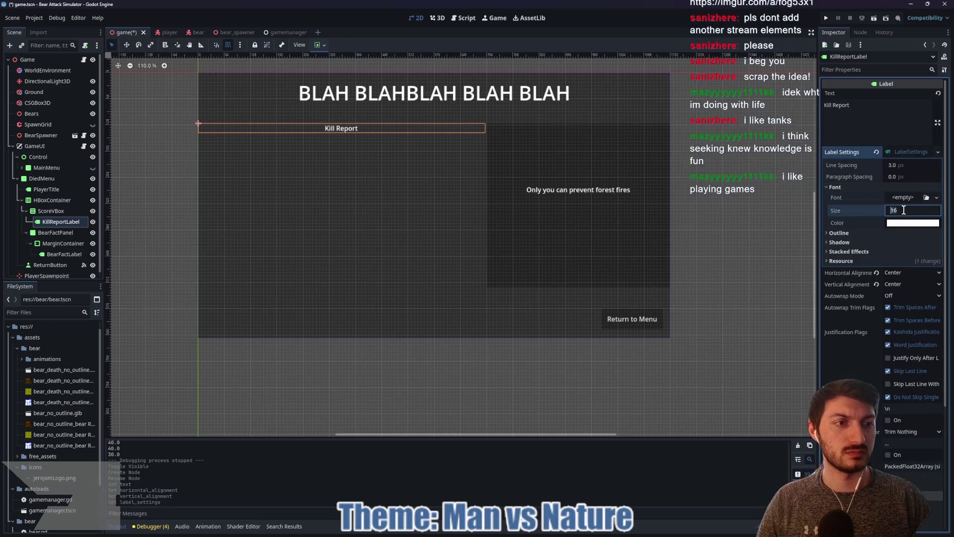
type("32")
key("Return")
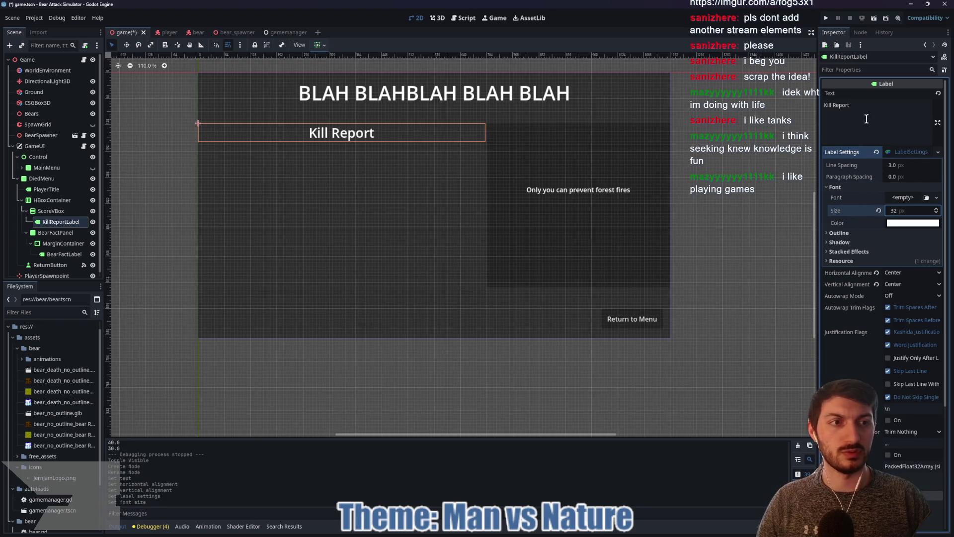
left_click(865, 113)
type(":")
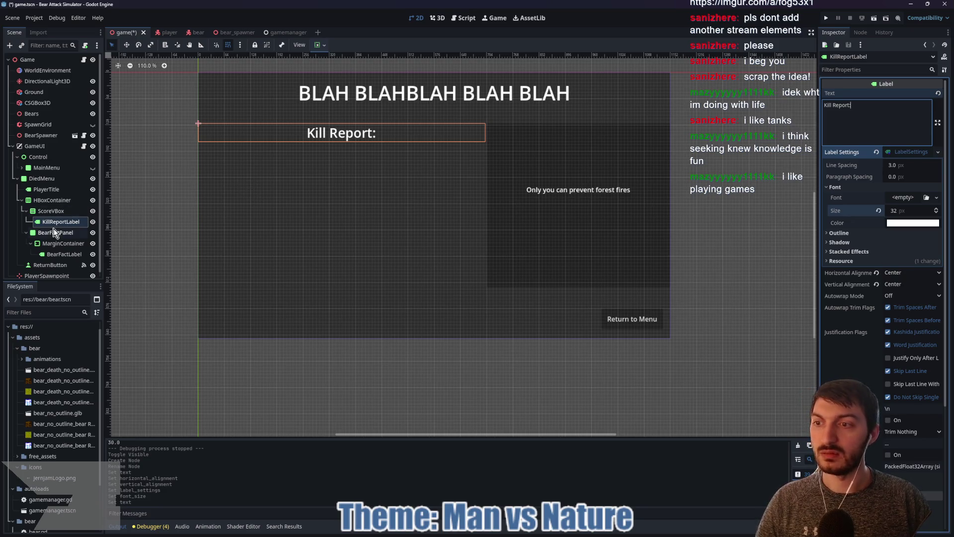
left_click(49, 213)
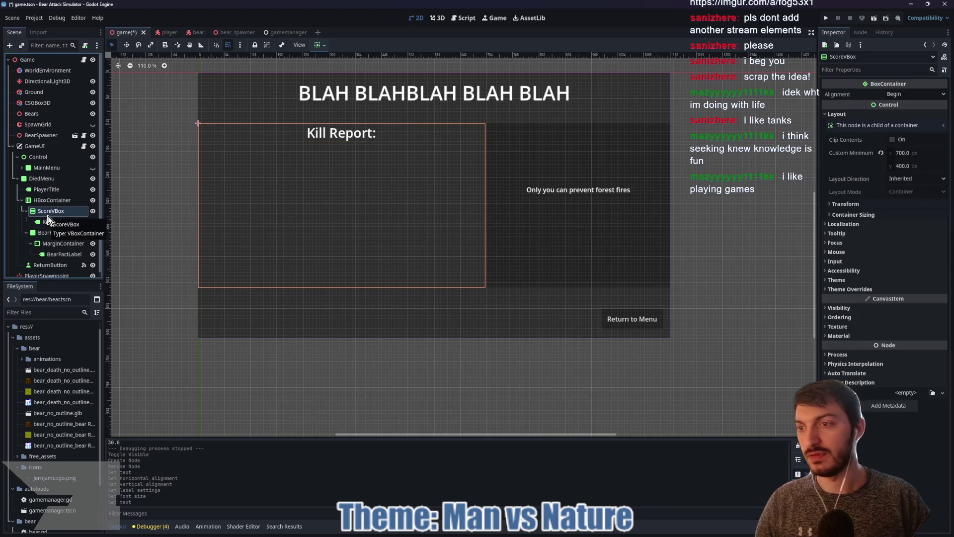
Add an HSeparator under the Kill Report label by searching 'hse'.
key("ctrl+a")
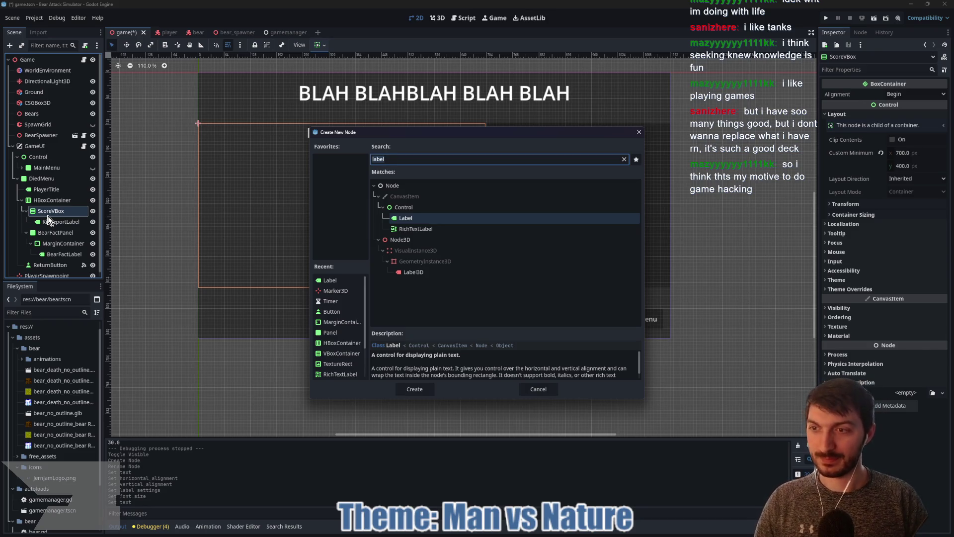
type("h")
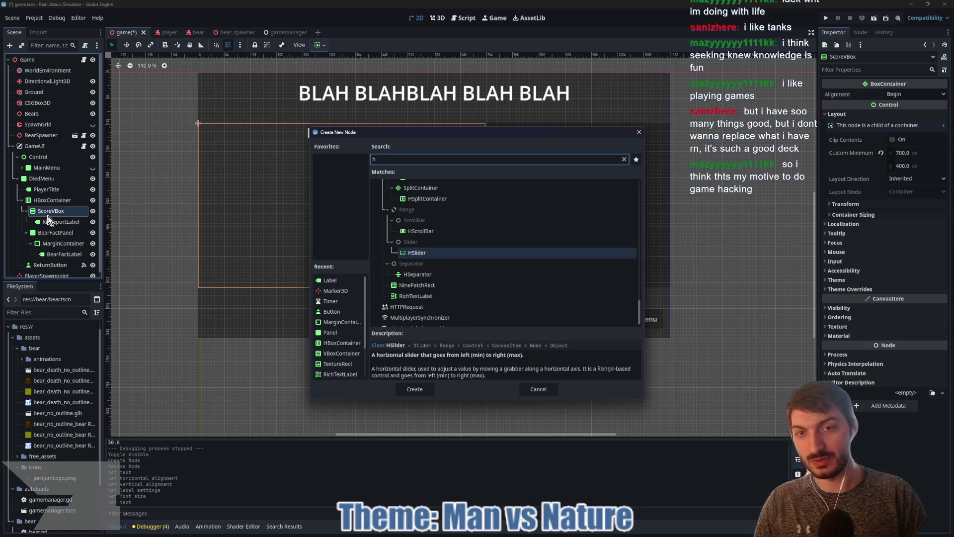
type("sep")
key("Return")
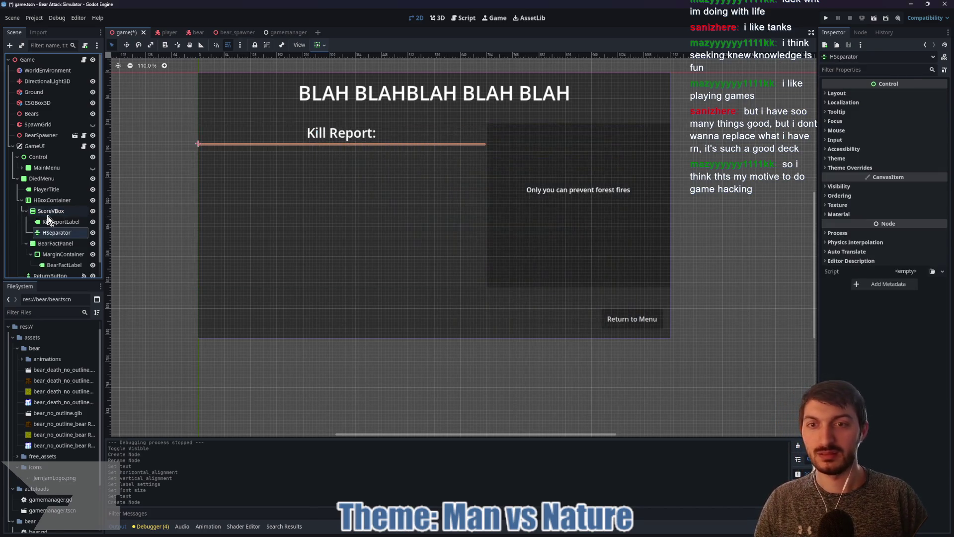
Reselect ScoreVBox and reopen the node list, then cancel without adding anything.
left_click(53, 212)
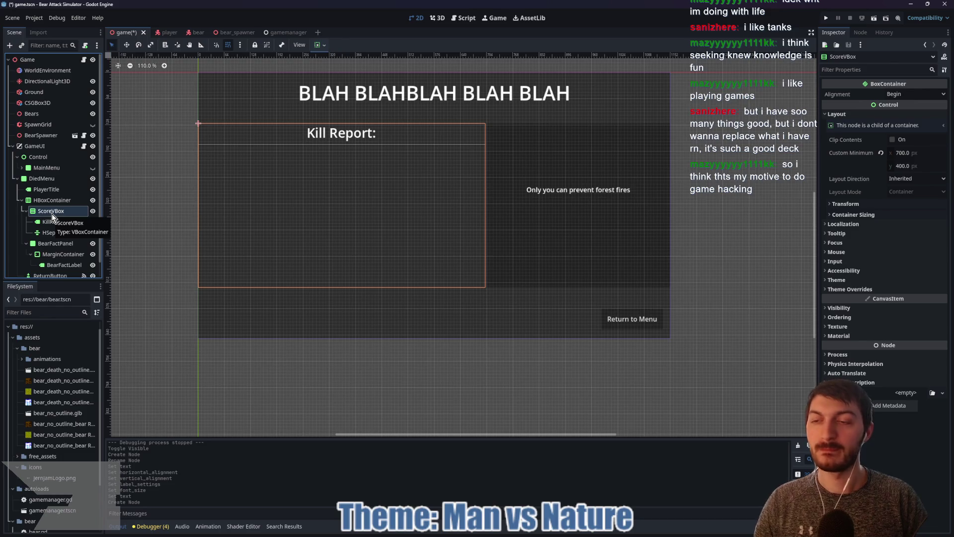
key("ctrl+a")
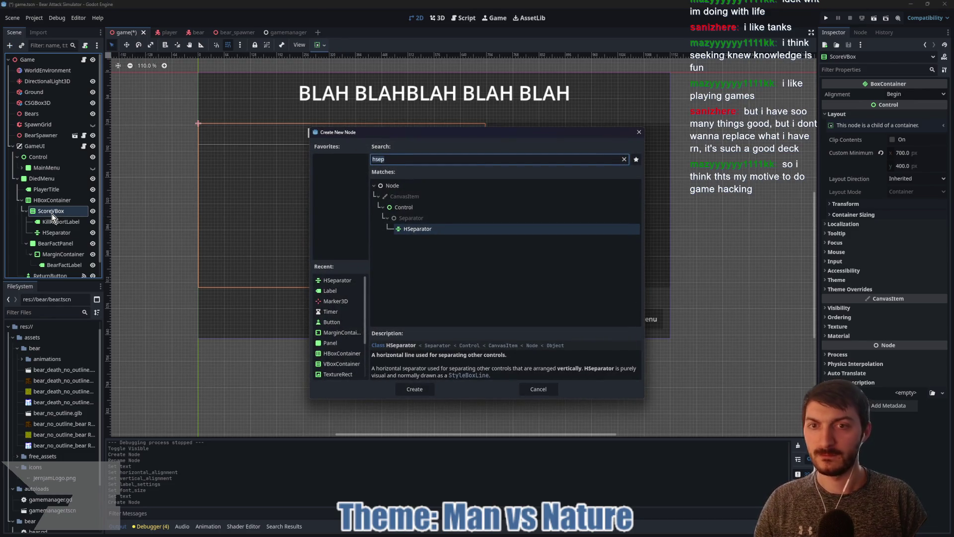
key("BackSpace")
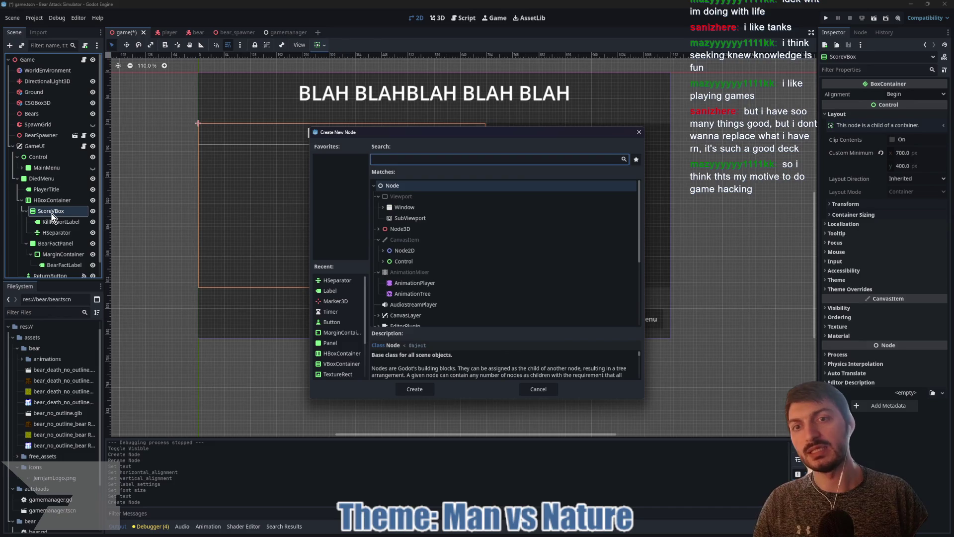
left_click(536, 394)
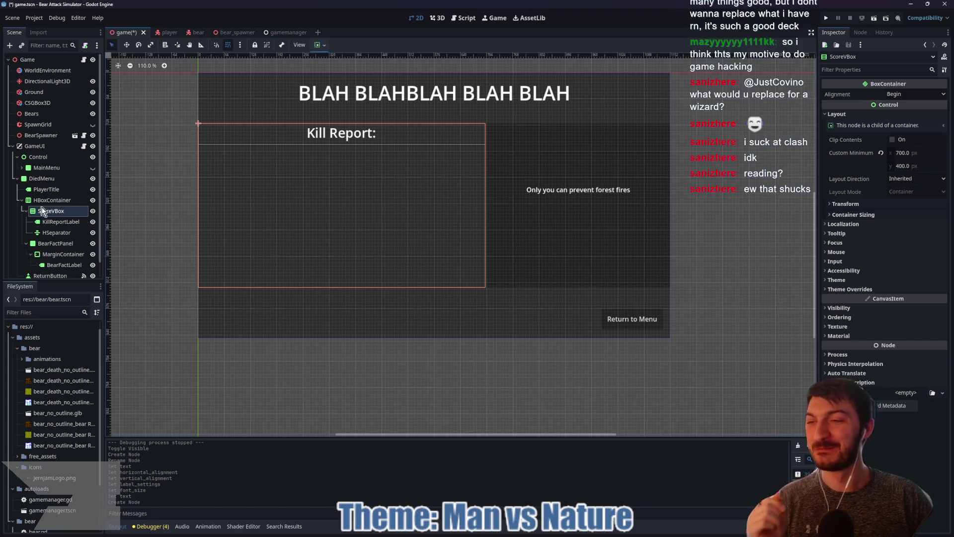
Reselect ScoreVBox in the Scene tree and reopen Create New Node for another child.
left_click(48, 201)
left_click(48, 211)
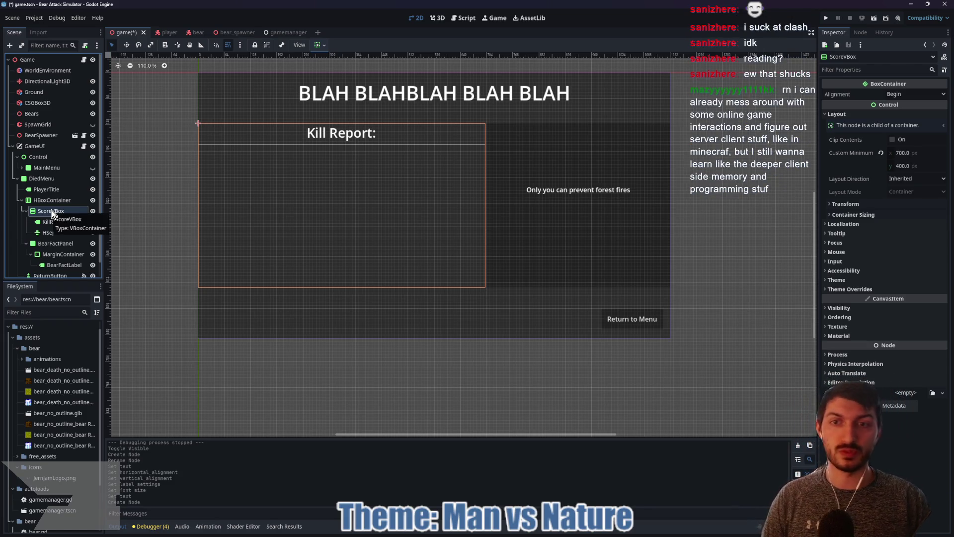
left_click(62, 224)
left_click(55, 214)
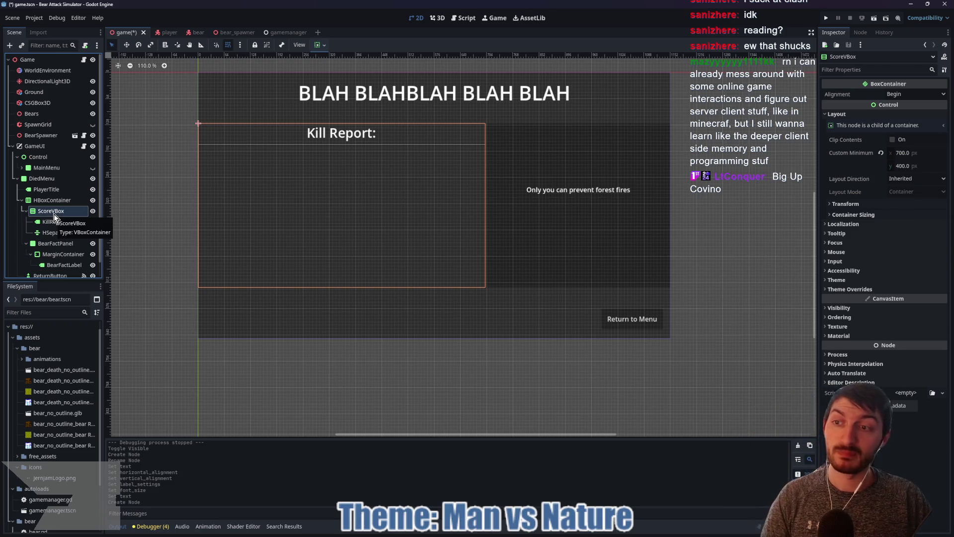
left_click(56, 222)
left_click(47, 216)
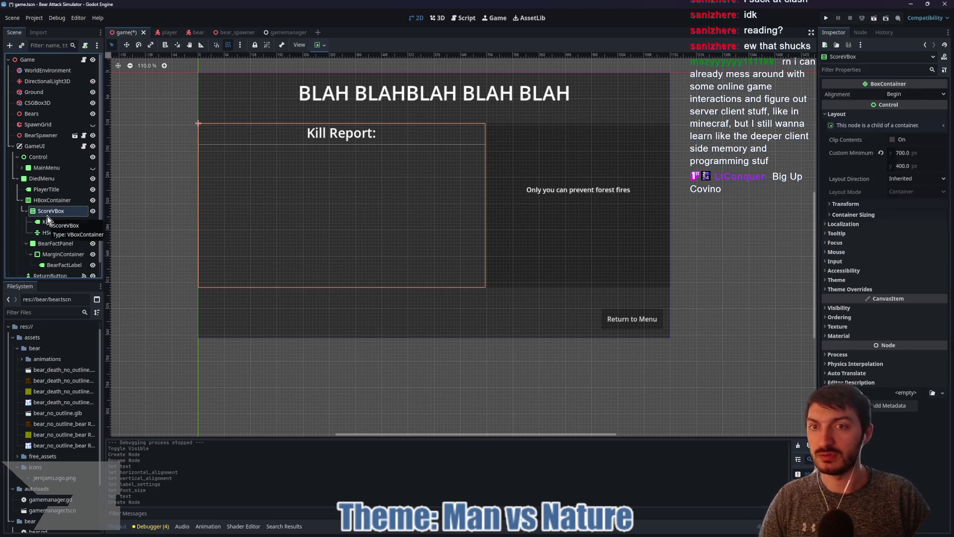
key("ctrl+a")
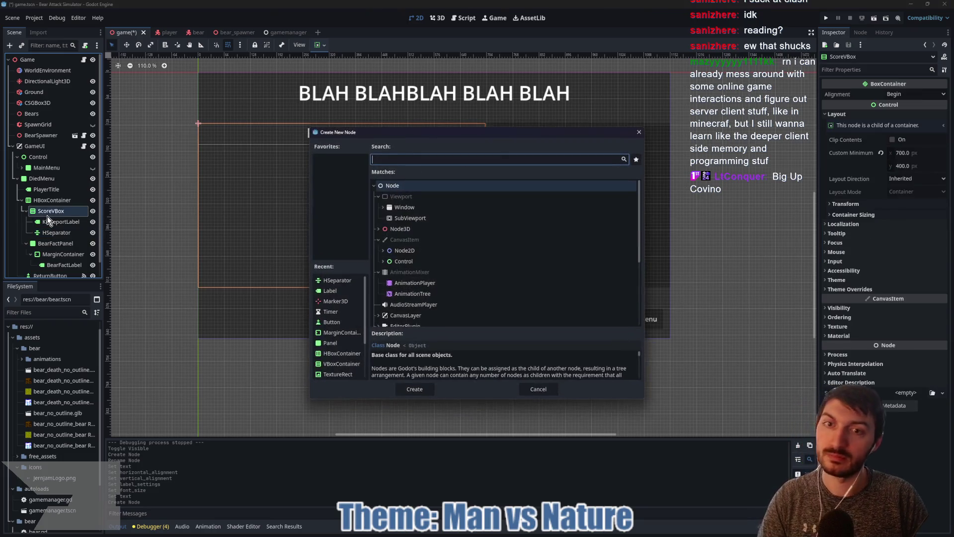
Add a GridContainer ('grico' search) under ScoreVBox and enable its vertical Expand.
type("grid")
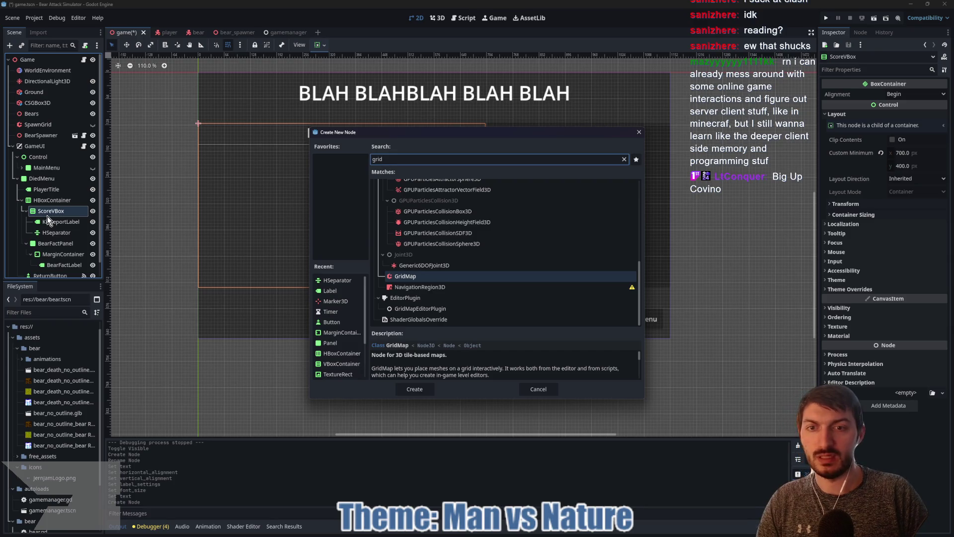
type("con")
key("Return")
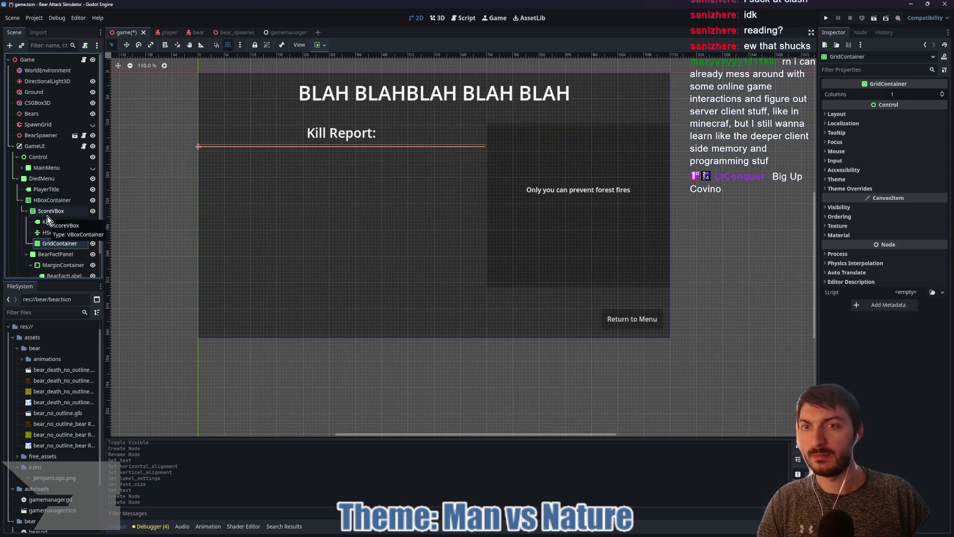
left_click(320, 45)
left_click(361, 129)
left_click(320, 44)
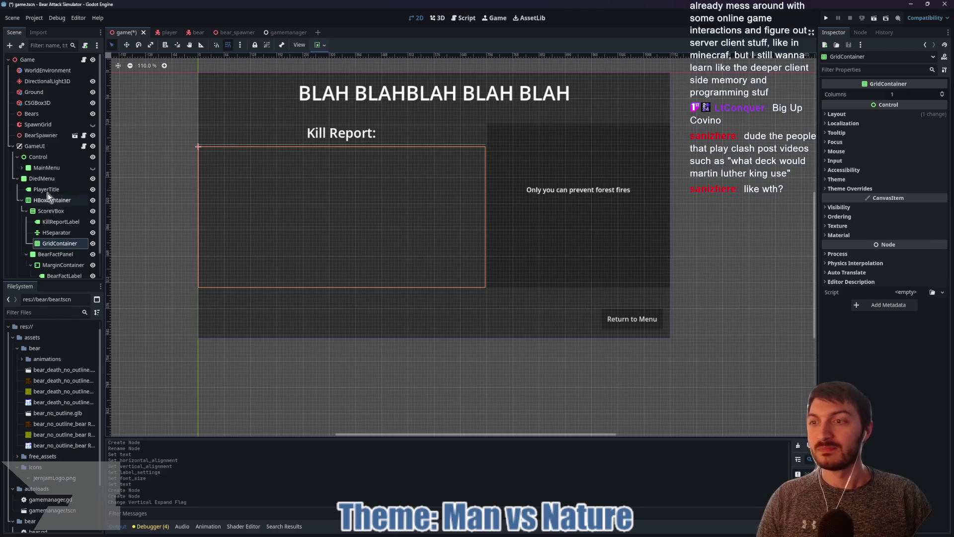
left_click(42, 178)
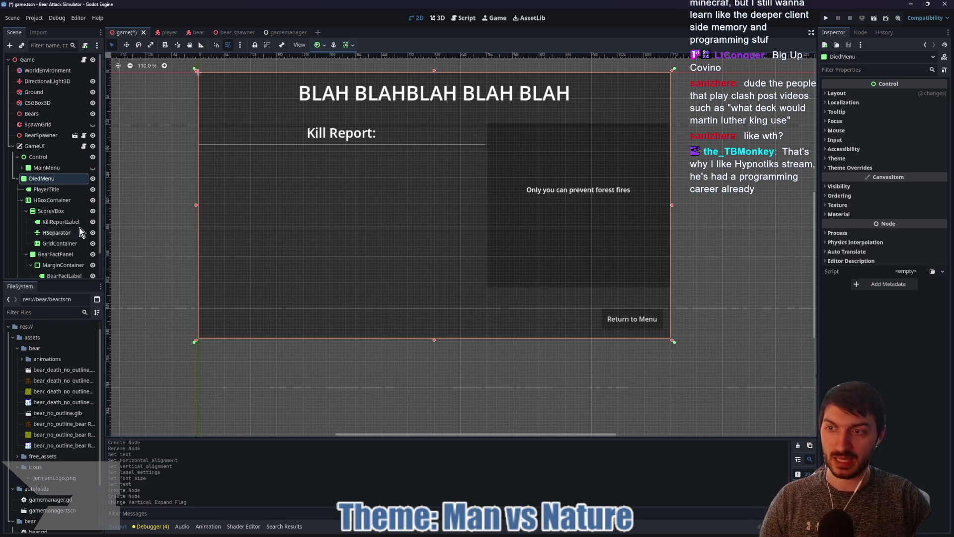
Collapse and re-expand HBoxContainer, select ScoreVBox, and save game.tscn.
left_click(39, 189)
left_click(42, 178)
left_click(45, 189)
left_click(50, 200)
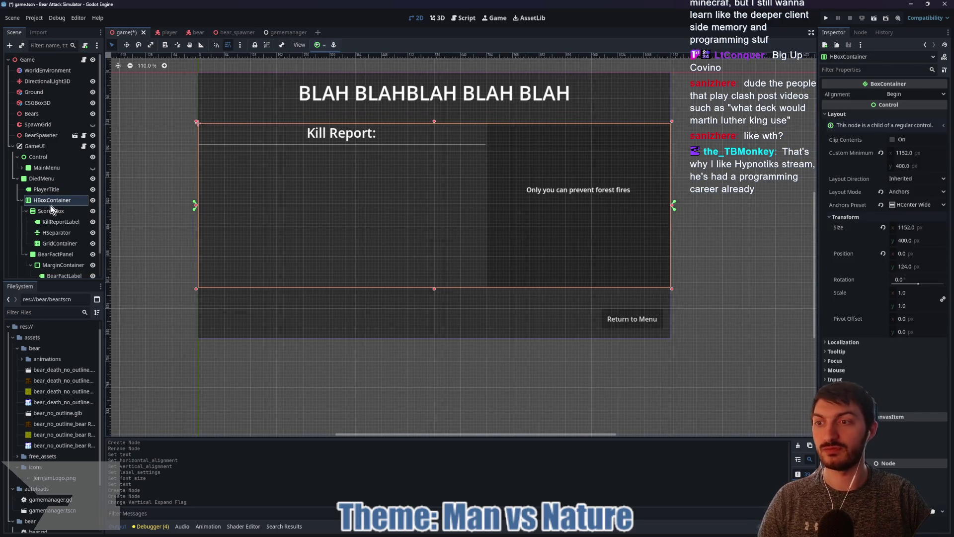
left_click(22, 200)
key("ctrl+s")
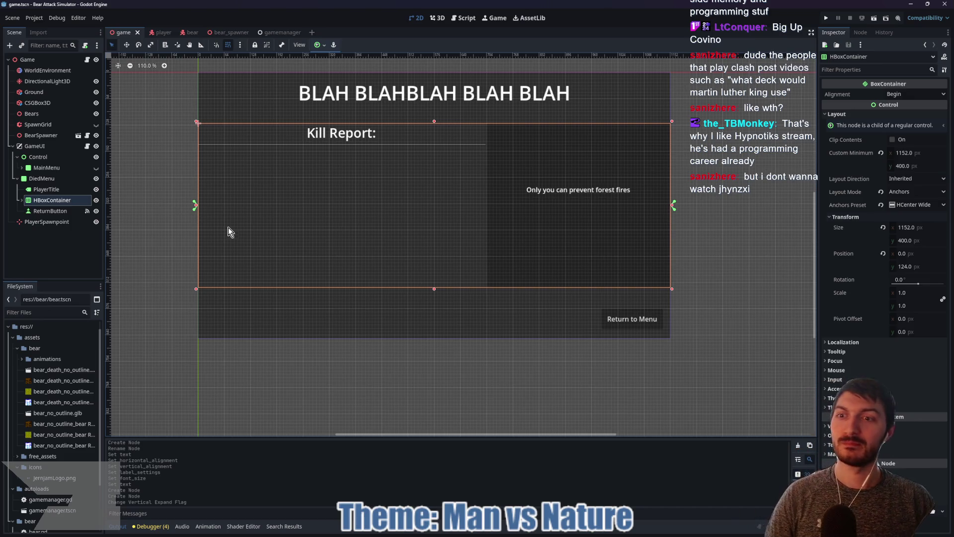
left_click(21, 200)
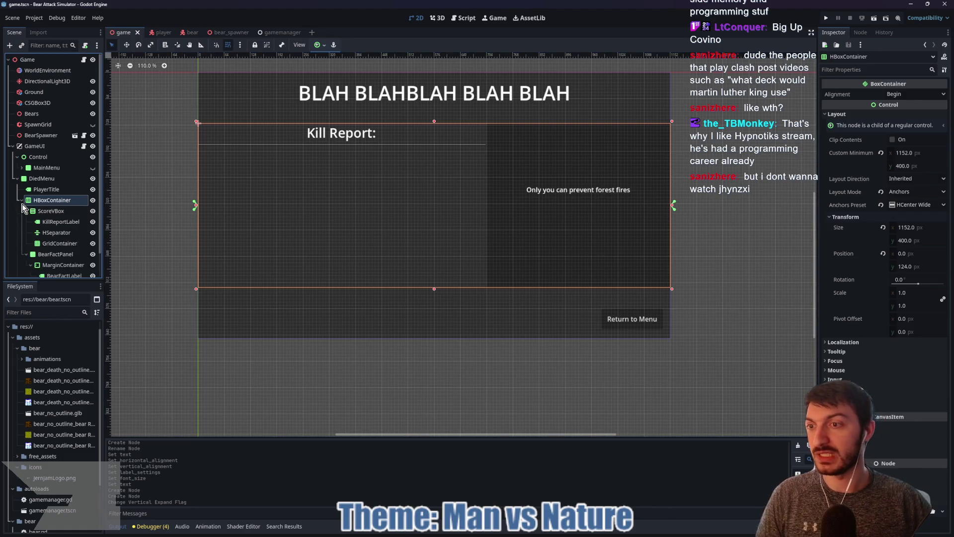
left_click(39, 211)
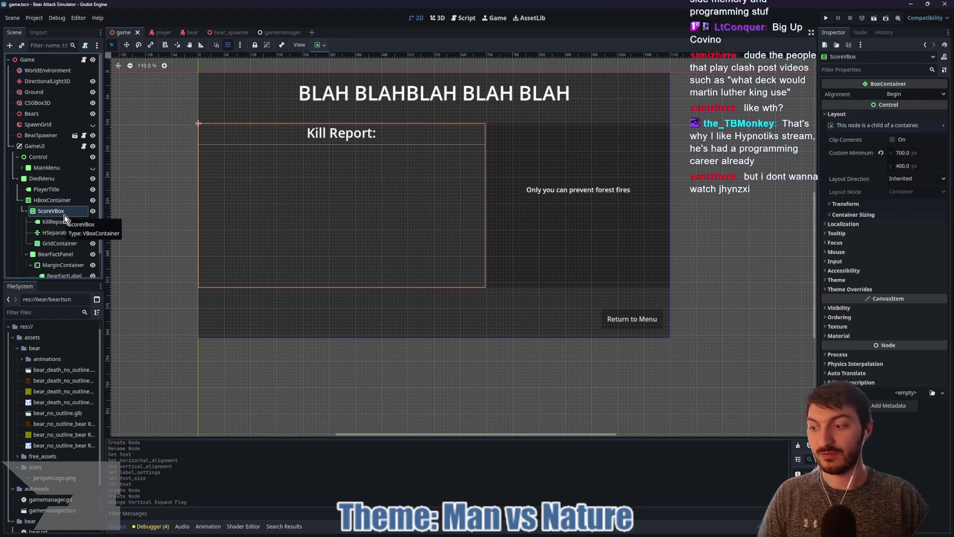
key("ctrl+s")
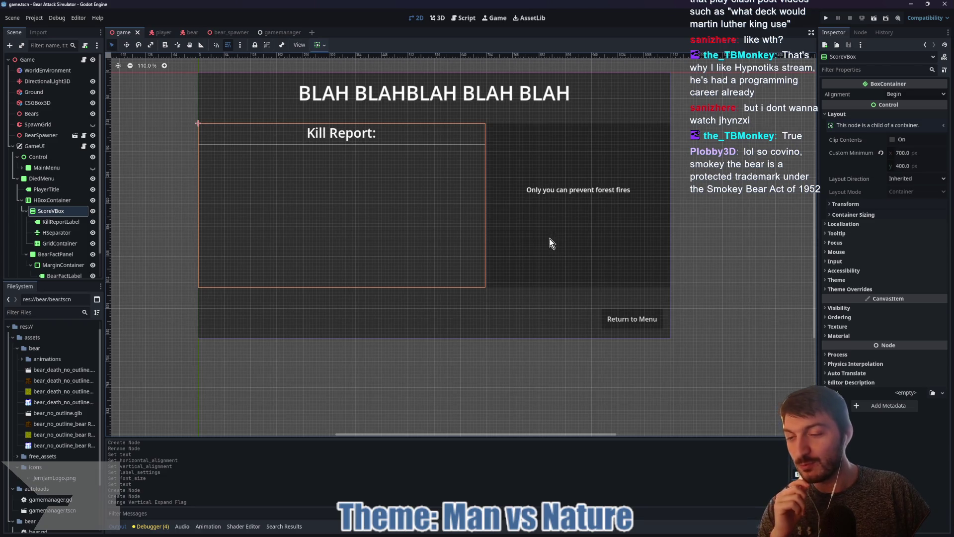
Select the bear fact label's text, then sketch and clear an on-screen annotation beneath it.
left_click(572, 196)
triple_click(886, 116)
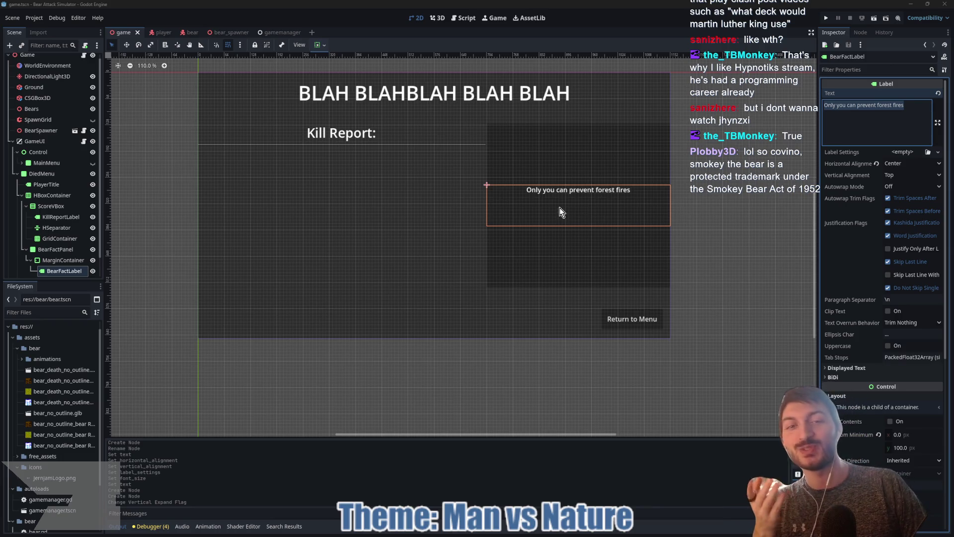
mouse_move(495, 243)
left_mouse_down()
mouse_move(535, 245)
mouse_move(543, 289)
left_mouse_up()
mouse_move(509, 257)
left_mouse_down()
mouse_move(503, 286)
mouse_move(531, 272)
left_mouse_up()
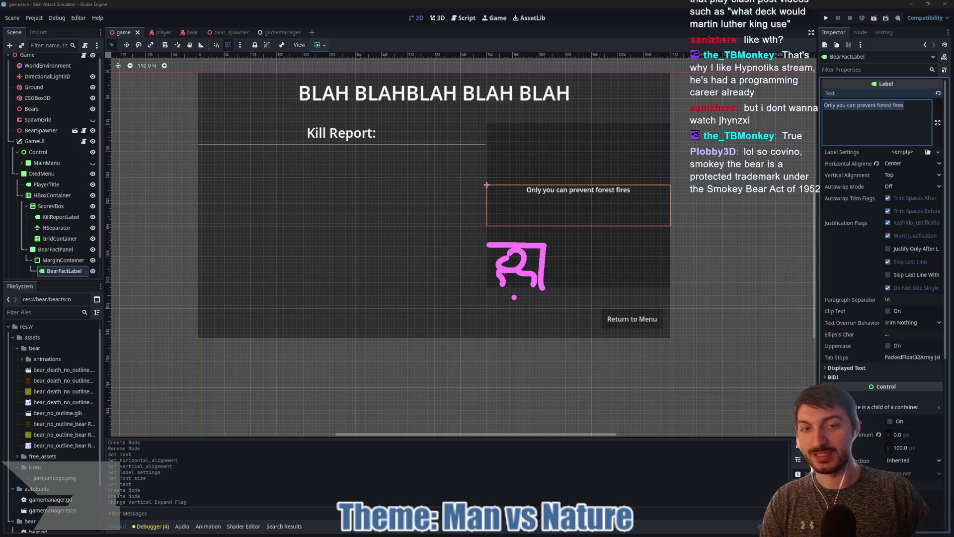
key("Escape")
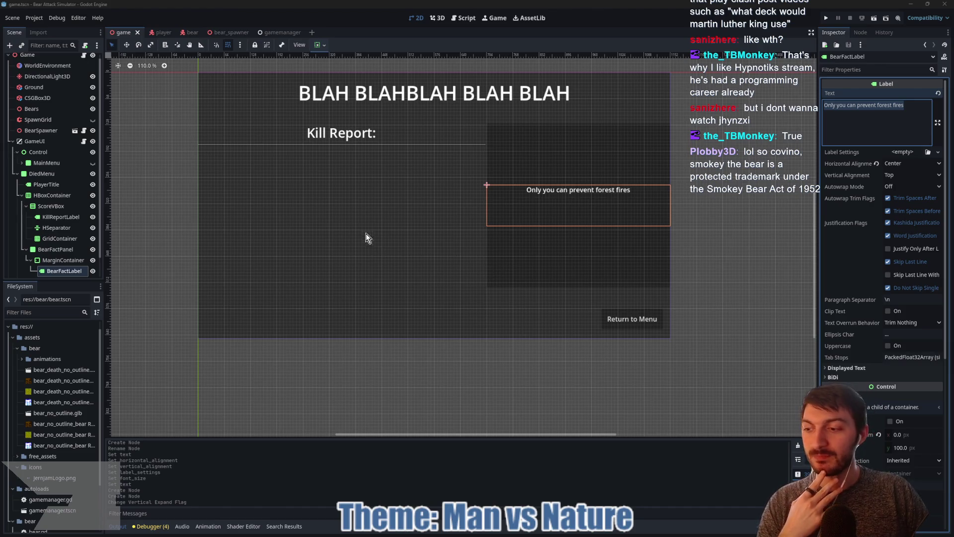
Review the BearFactPanel, GridContainer, ScoreVBox and HBoxContainer nodes, then fold HBoxContainer's children.
scroll(55, 252, "down", 2)
left_click(55, 227)
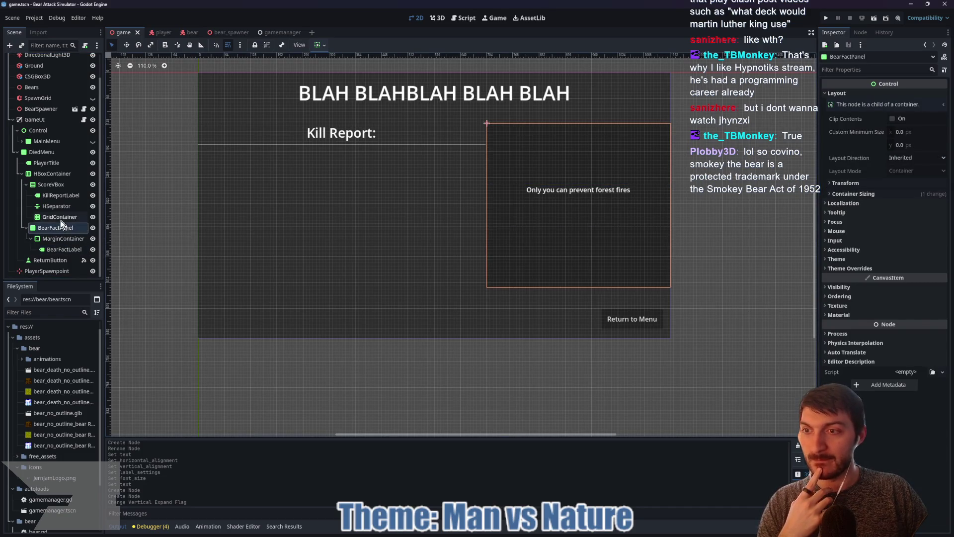
left_click(63, 219)
left_click(61, 227)
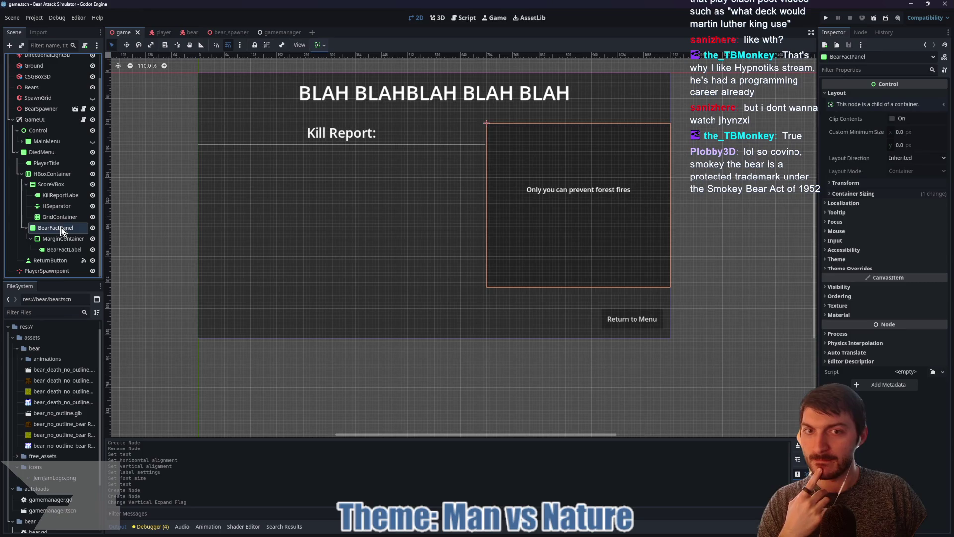
left_click(35, 221)
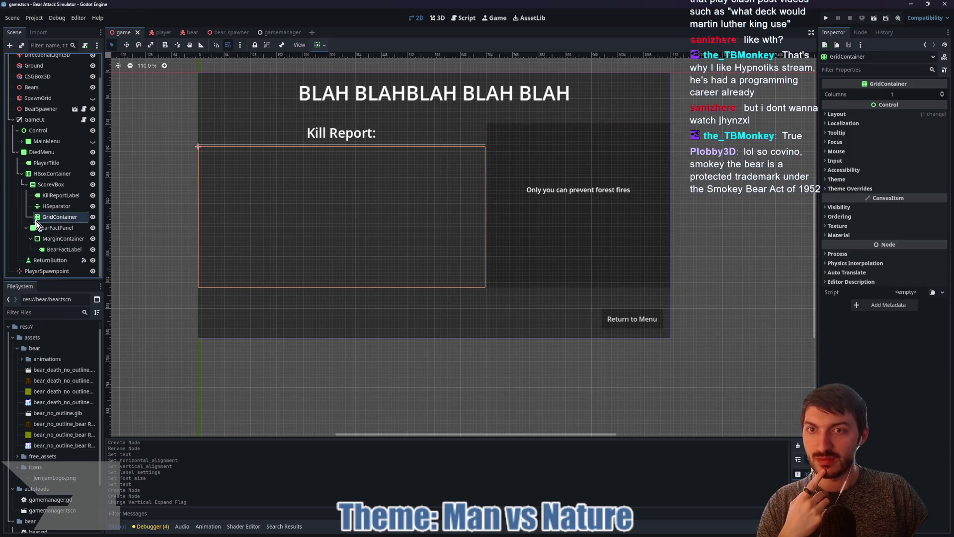
left_click(40, 185)
left_click(43, 173)
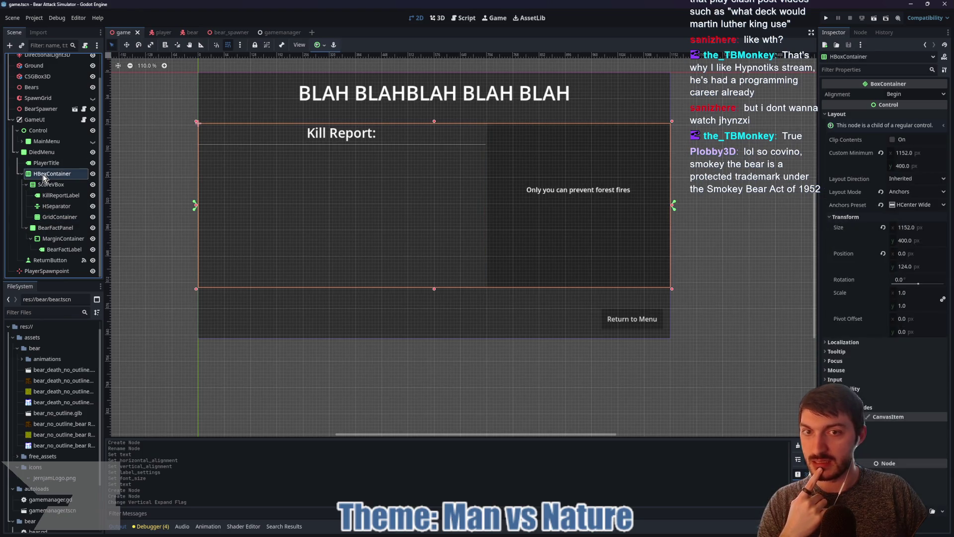
left_click(21, 173)
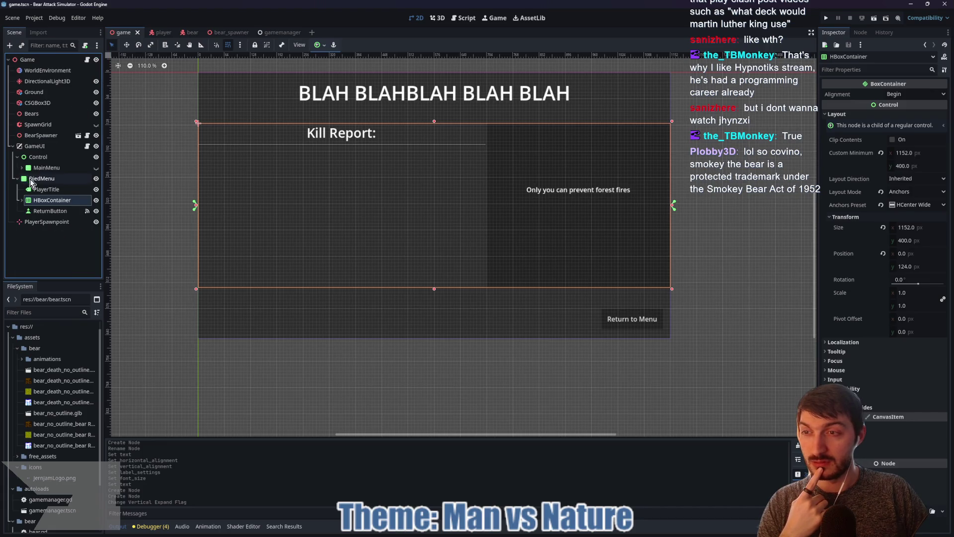
Create a Label child under DiedMenu with Ctrl+A and rename it TotalScoreLabel.
left_click(37, 178)
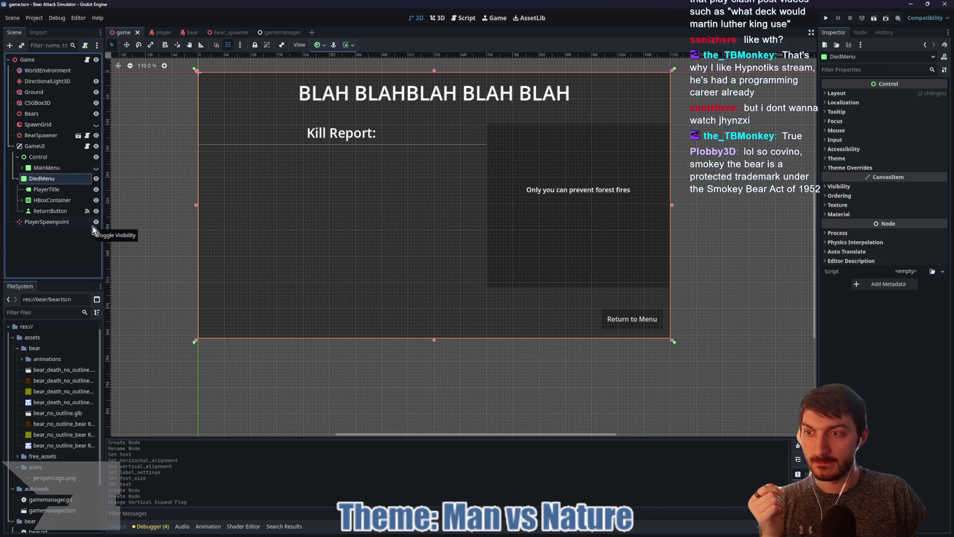
key("ctrl+a")
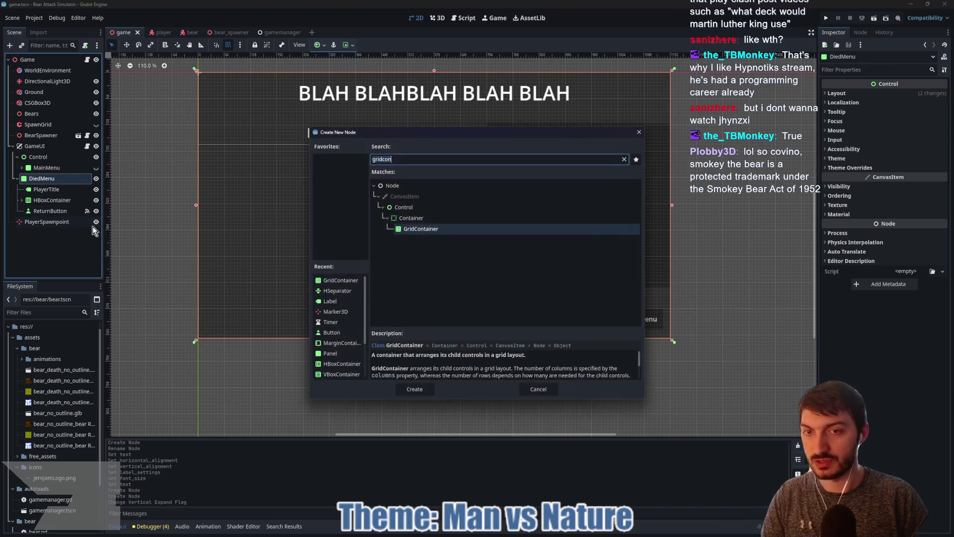
type("lae")
key("Return")
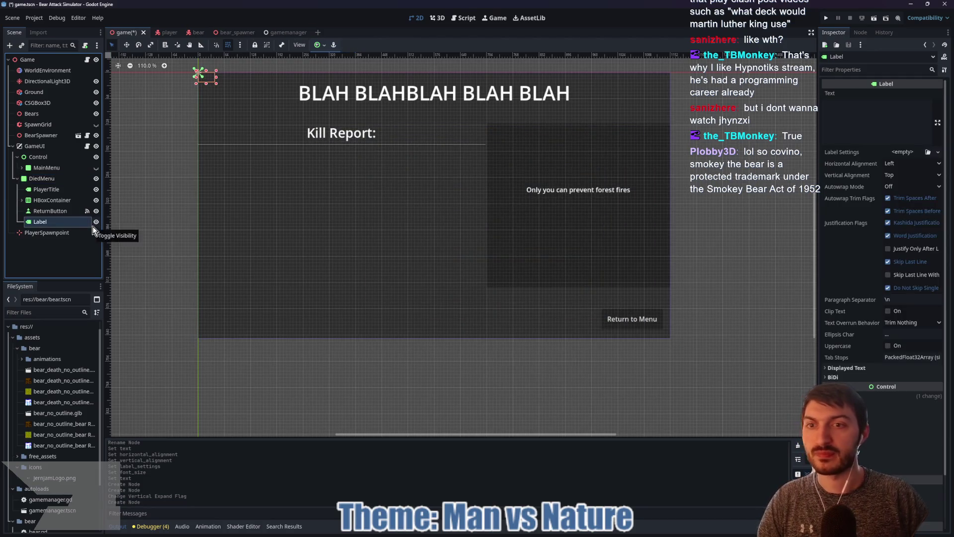
double_click(59, 222)
type("TotalSco")
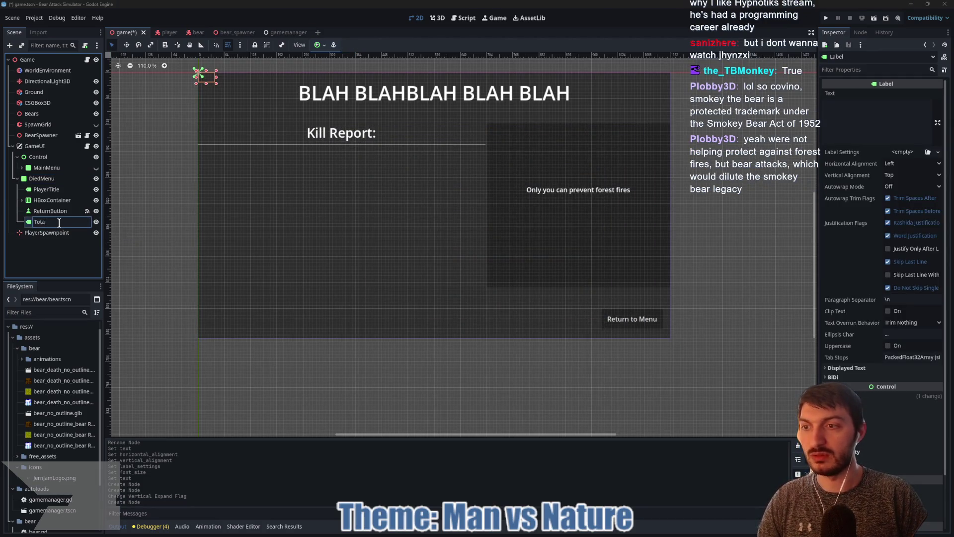
type("reLabel")
key("Return")
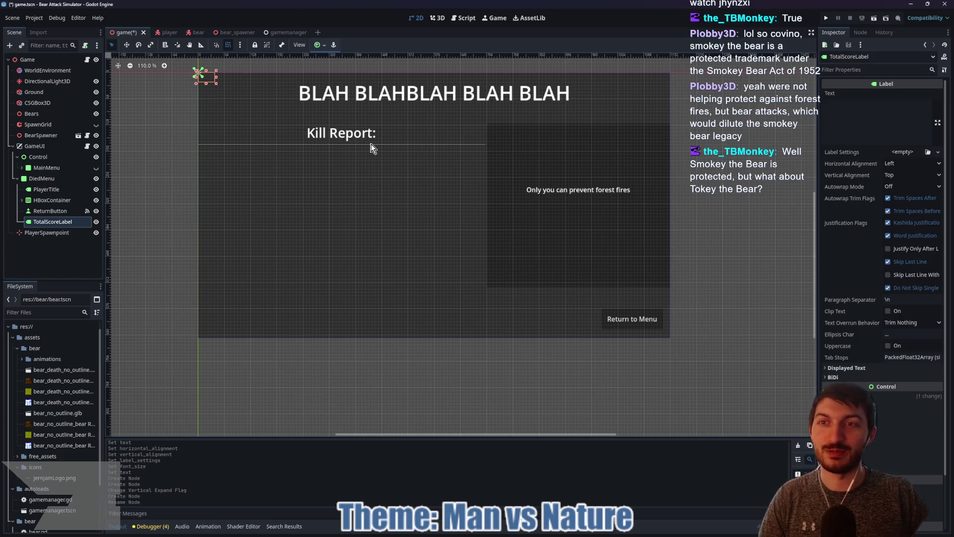
Centre TotalScoreLabel's text both ways, set it to 'Score: 123', and add new LabelSettings.
left_click(912, 163)
left_click(915, 180)
left_click(908, 175)
left_click(899, 198)
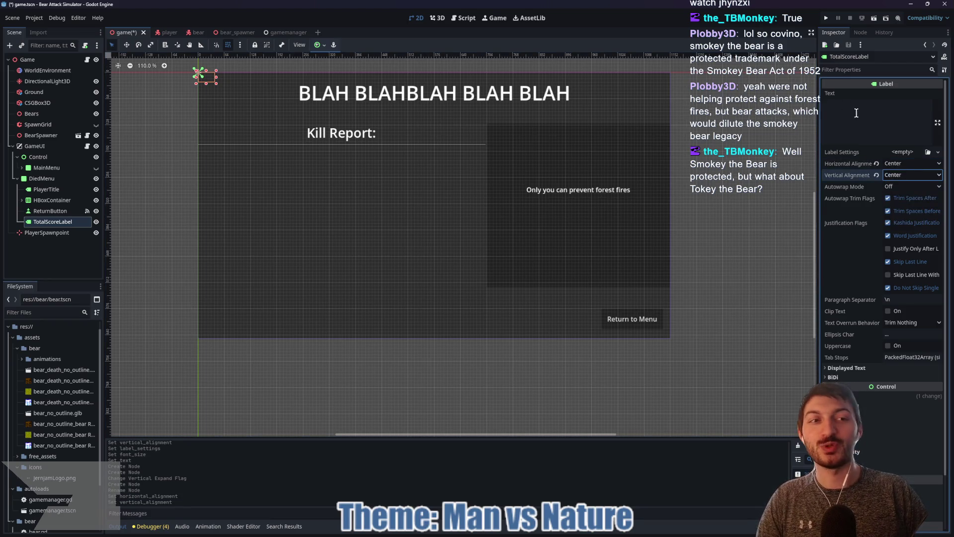
left_click(856, 112)
type("Score: 123")
left_click(906, 155)
left_click(911, 169)
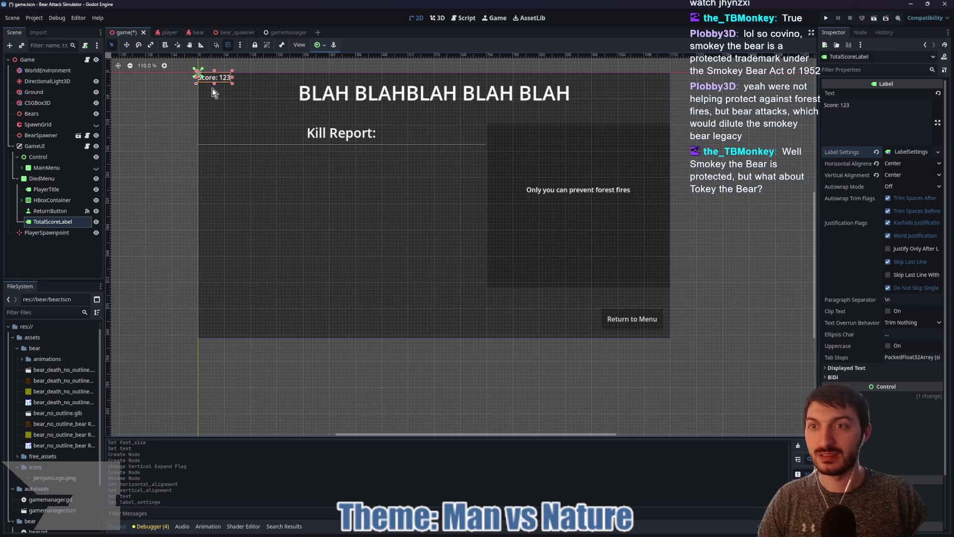
Anchor the label at Center Bottom with a 400×100 custom minimum size.
left_click(321, 47)
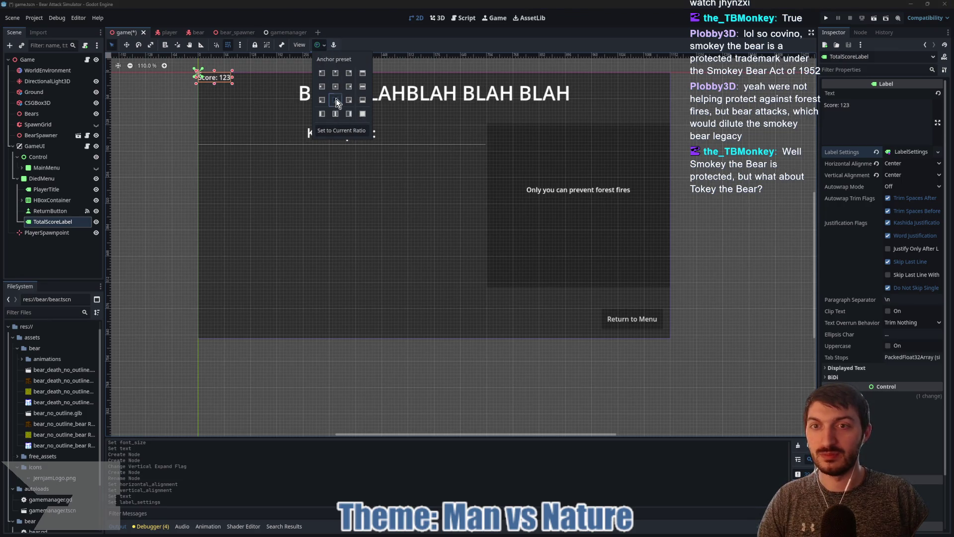
left_click(336, 100)
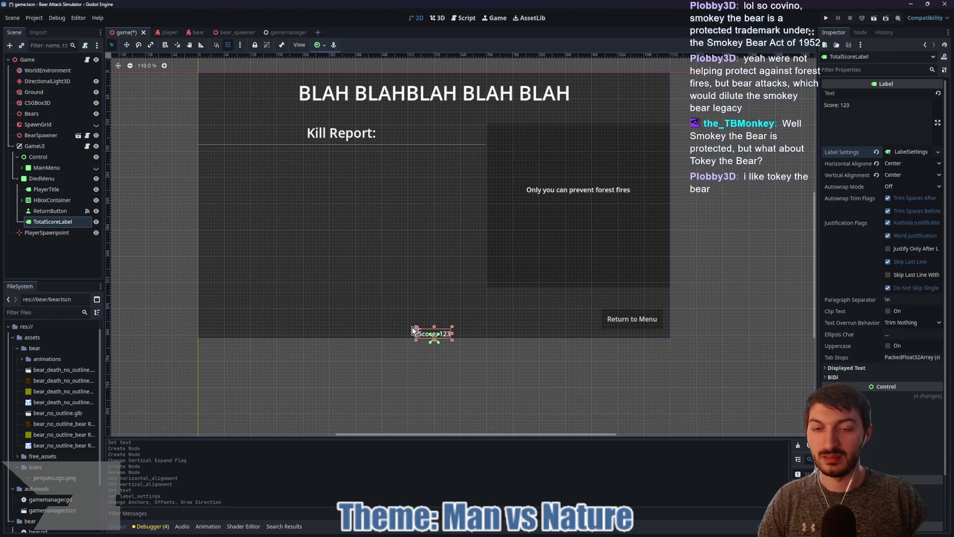
left_click(926, 396)
left_click(913, 434)
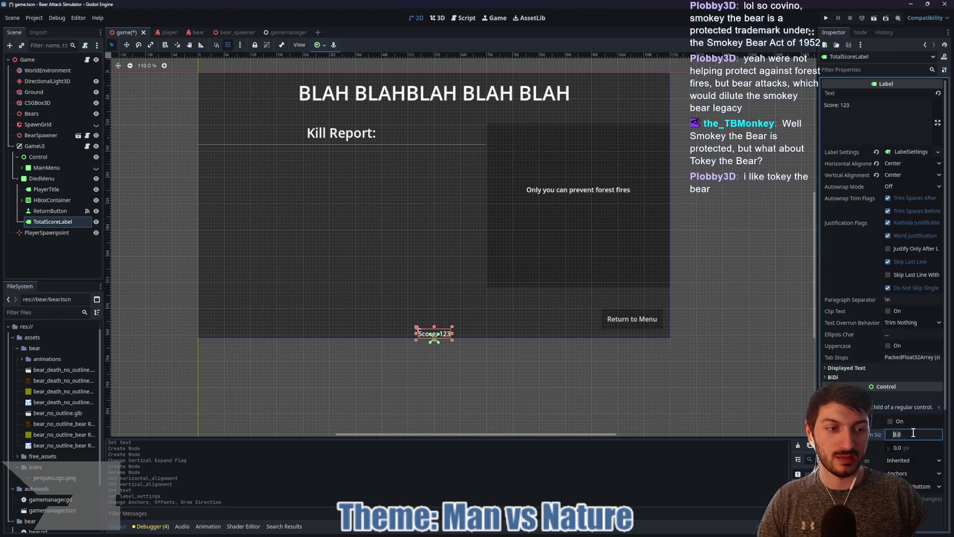
type("00")
key("Return")
left_click(905, 443)
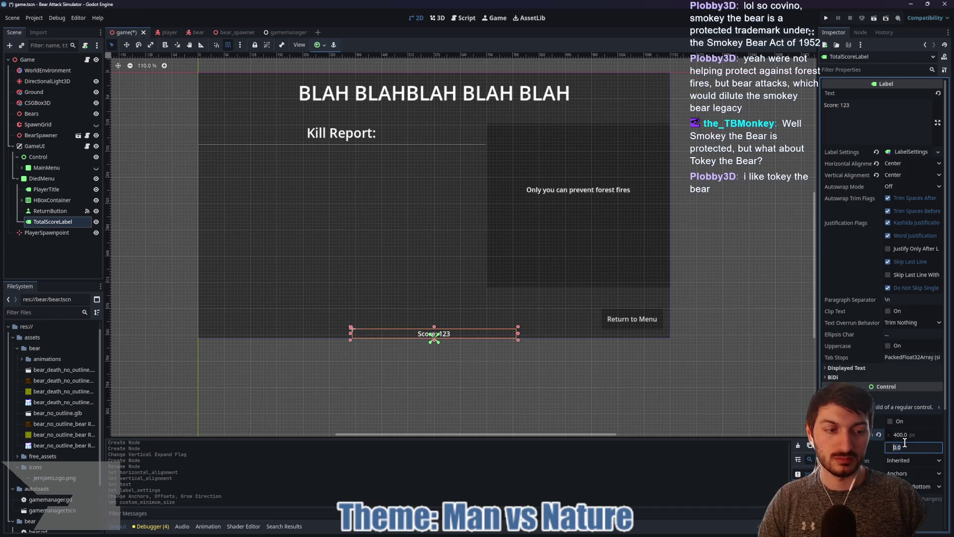
type("00")
key("Return")
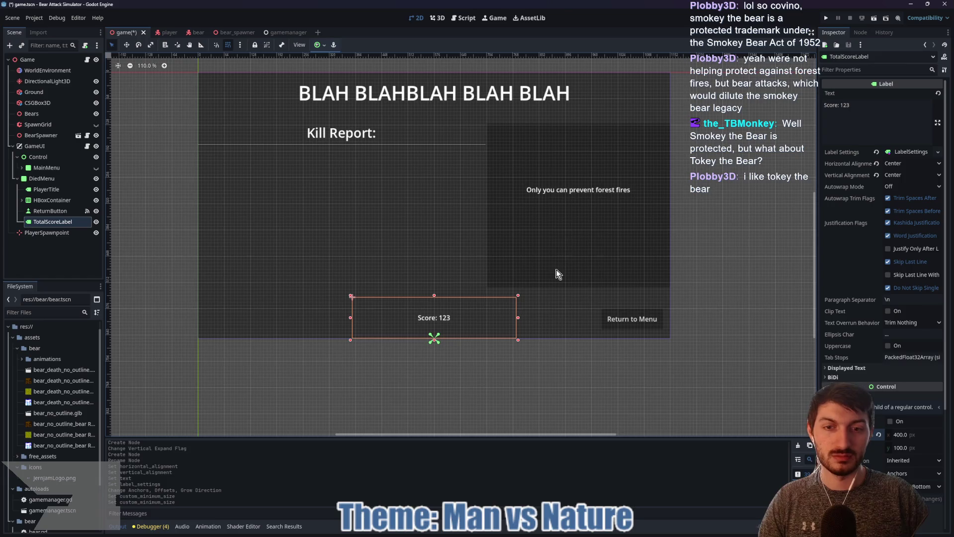
left_click(911, 151)
Set the LabelSettings font size to 32 and left-align the 'Score: 123' text.
left_click(836, 187)
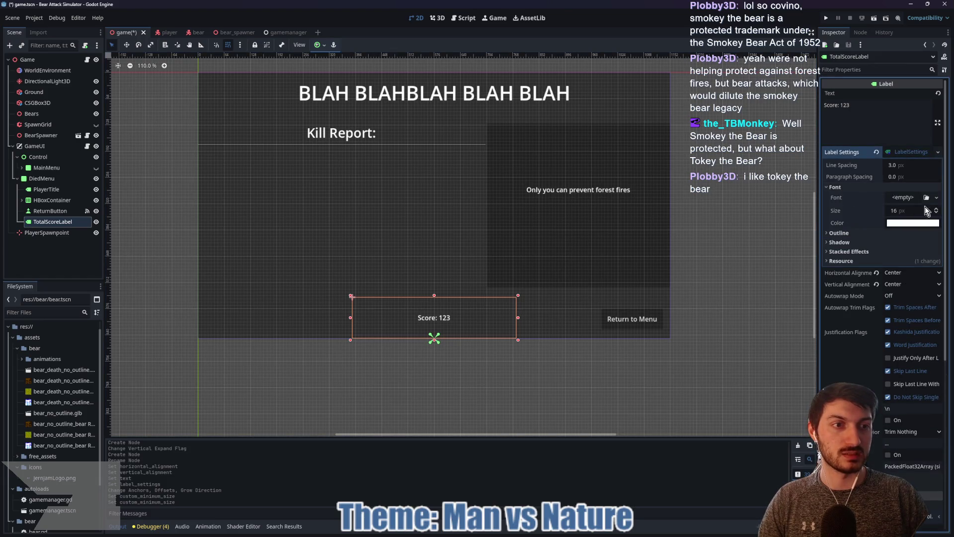
left_click(902, 212)
type("32")
key("Return")
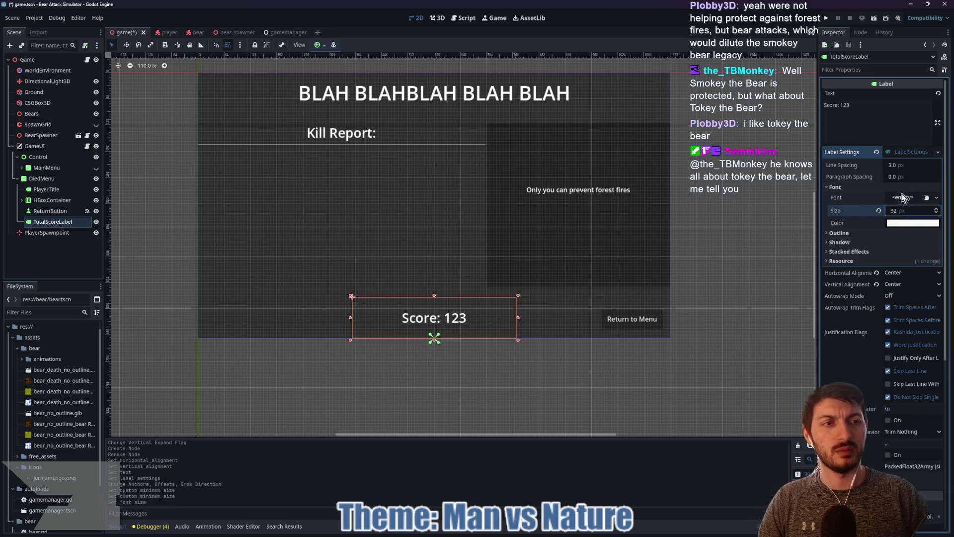
left_click(899, 272)
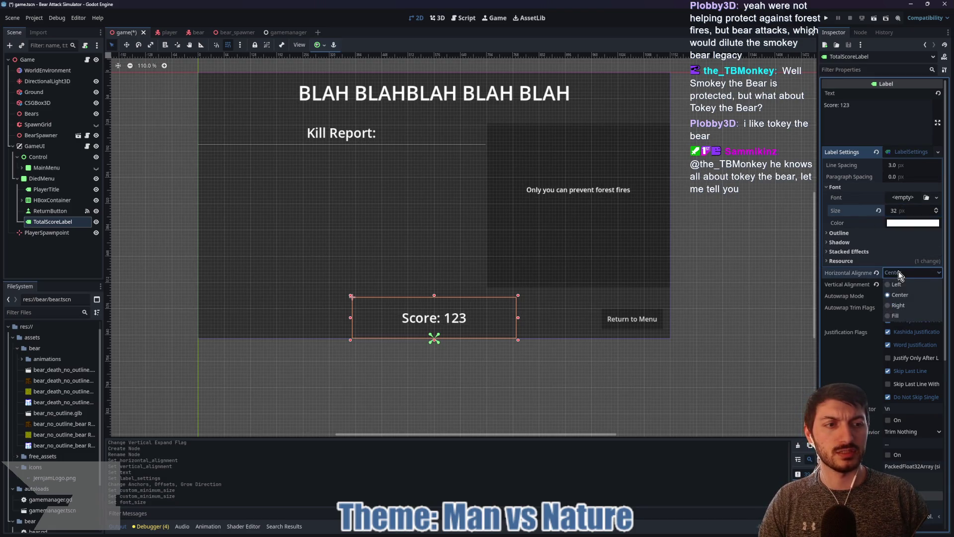
left_click(898, 284)
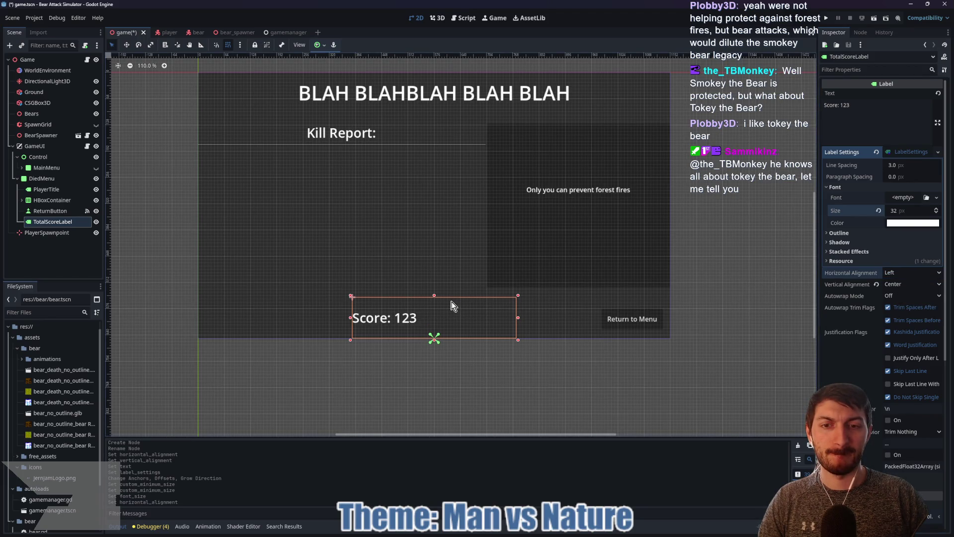
left_click(320, 45)
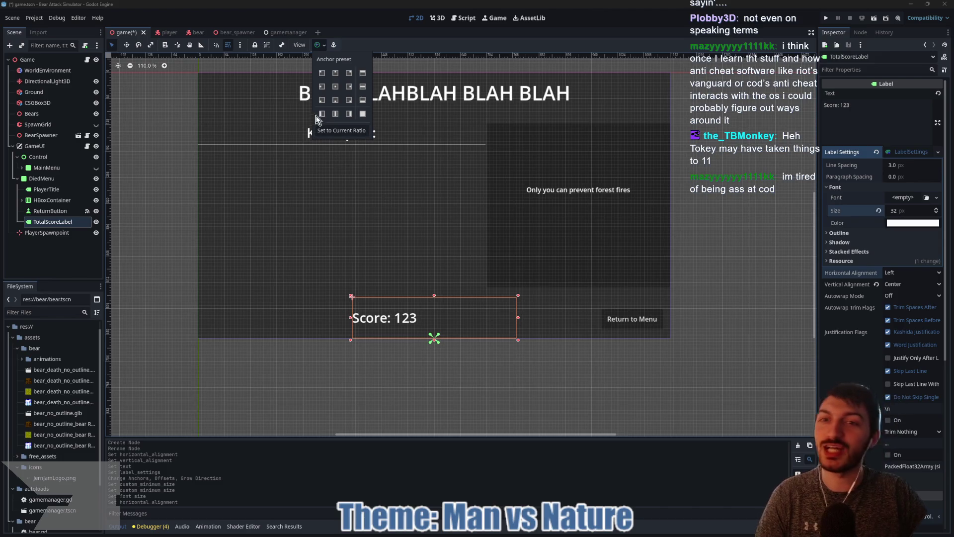
left_click(325, 103)
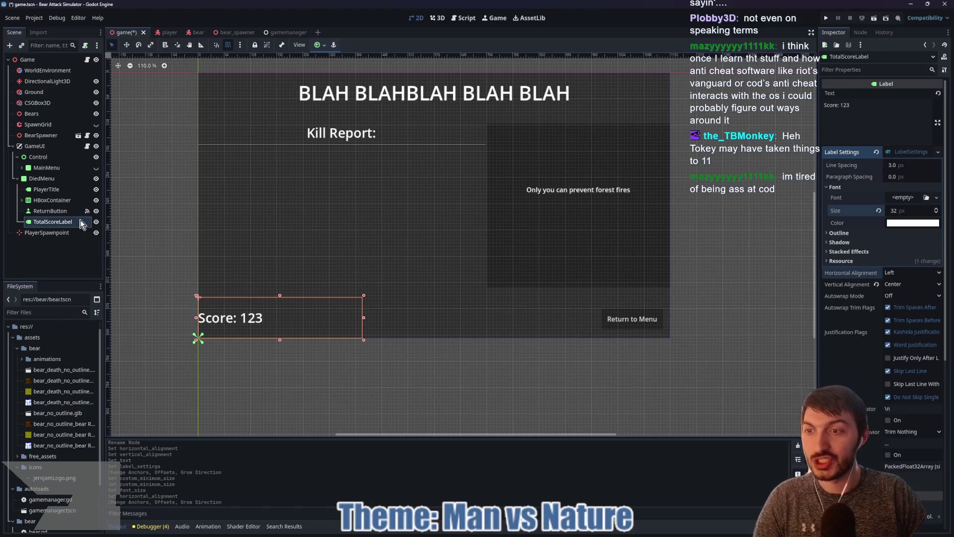
Create a MarginContainer child of DiedMenu by searching 'margin' in the Create New Node dialog.
left_click(53, 180)
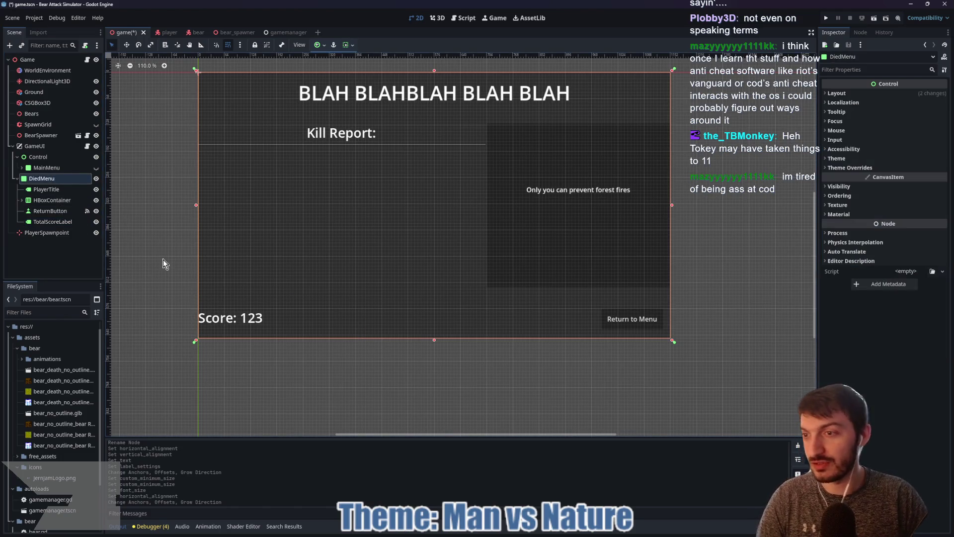
key("ctrl+a")
type("lae")
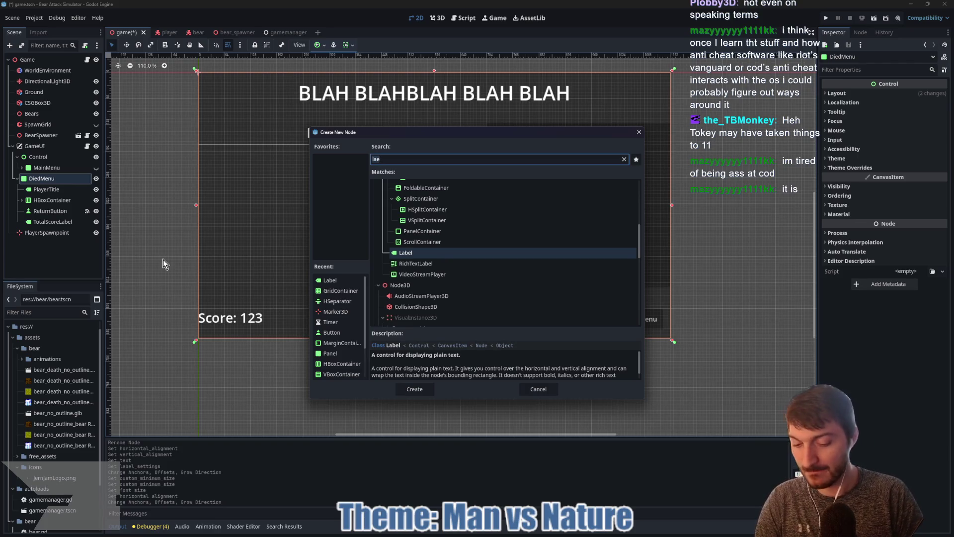
key("BackSpace")
key("BackSpace")
key("BackSpace")
type("mar")
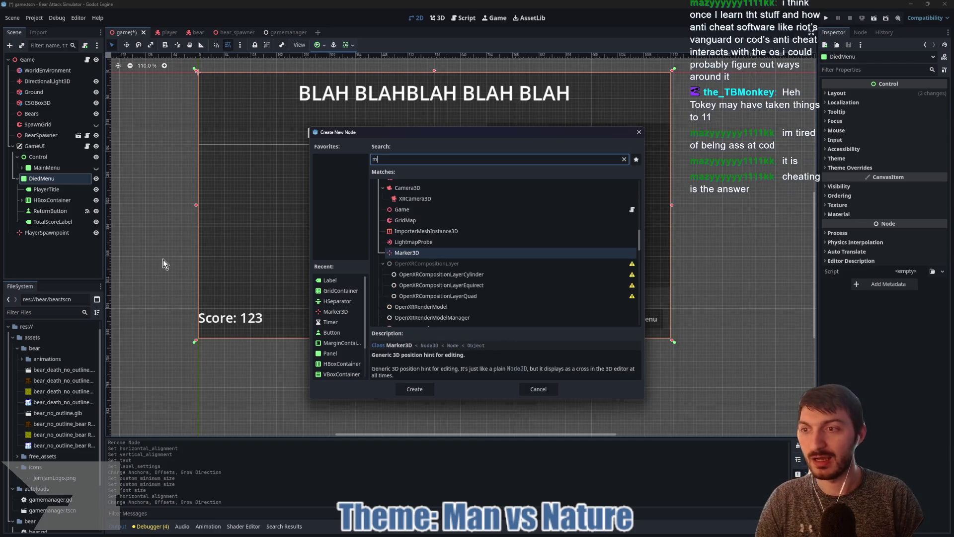
type("gin")
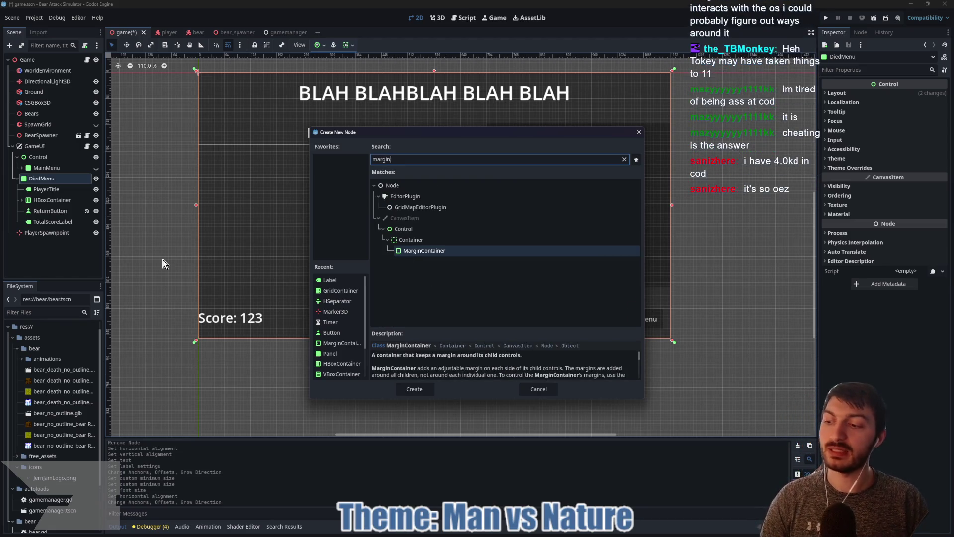
key("Return")
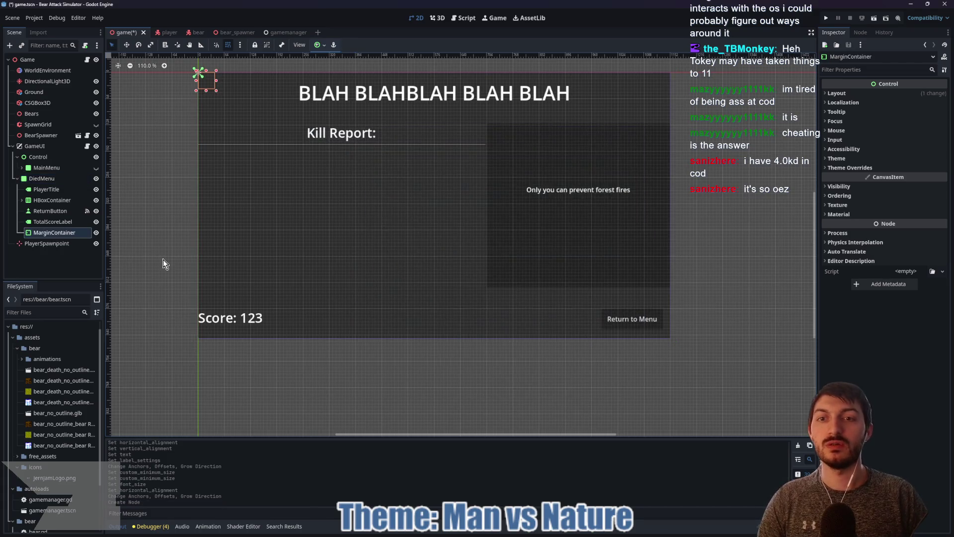
Apply the Bottom Left anchor preset to the new MarginContainer.
left_click(320, 44)
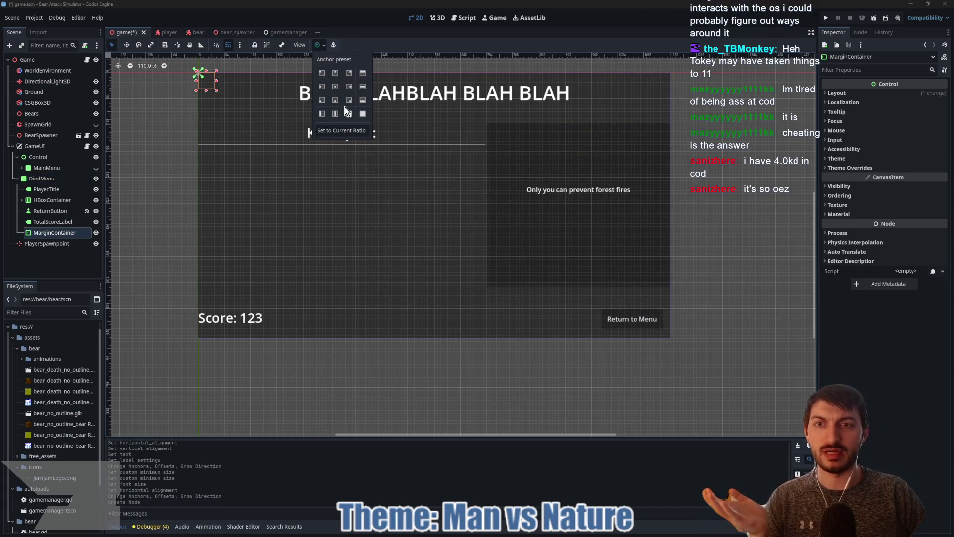
left_click(321, 100)
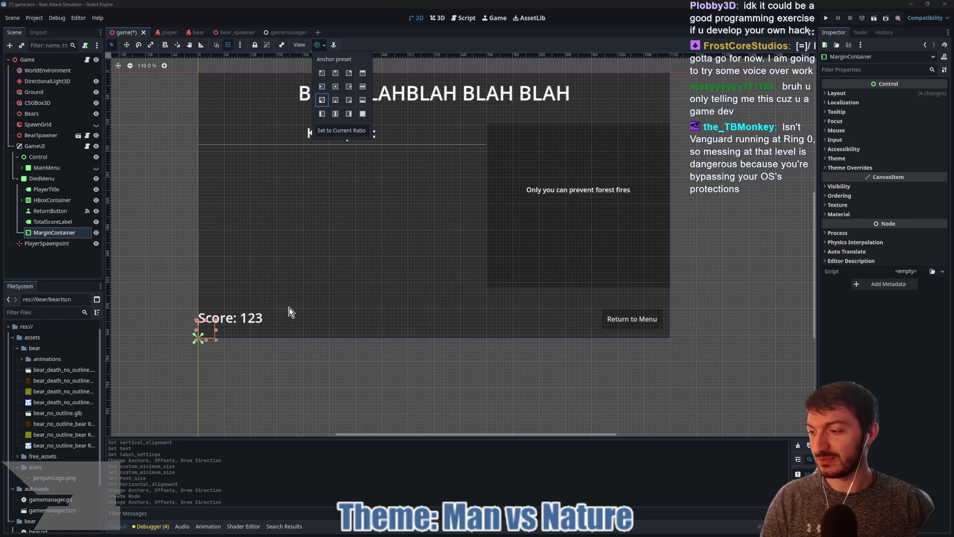
left_click(216, 323)
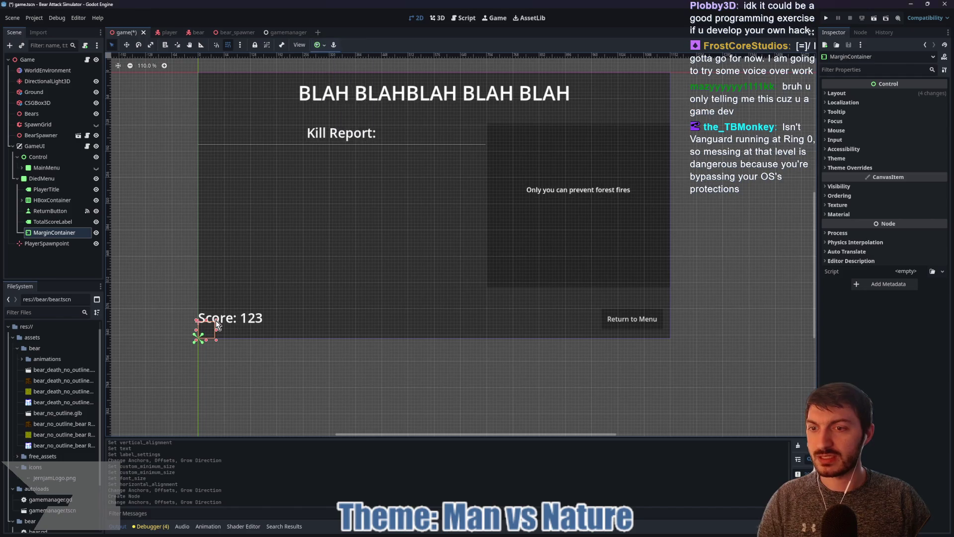
Give the MarginContainer a 300×100 custom minimum size and reset its size.
mouse_move(217, 319)
left_mouse_down()
mouse_move(327, 291)
mouse_move(331, 300)
left_mouse_up()
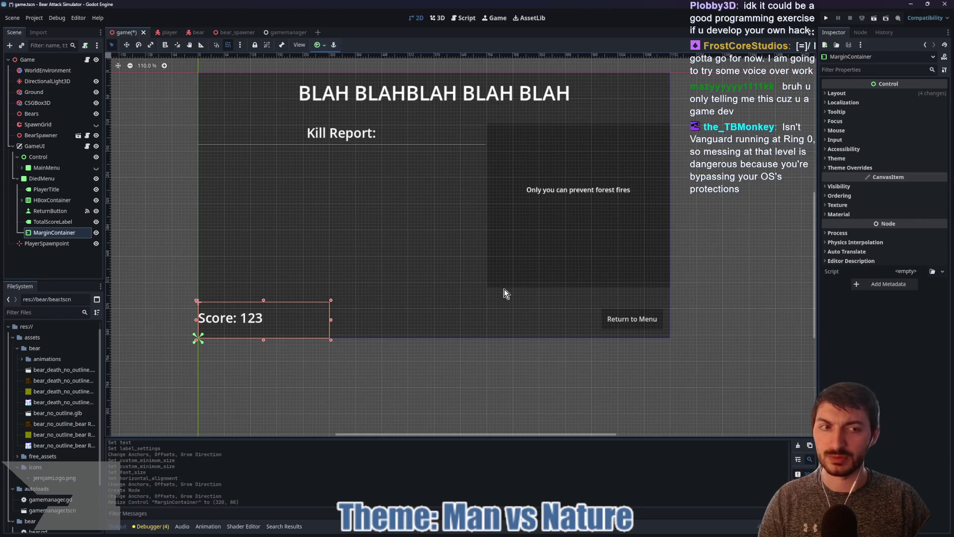
left_click(848, 93)
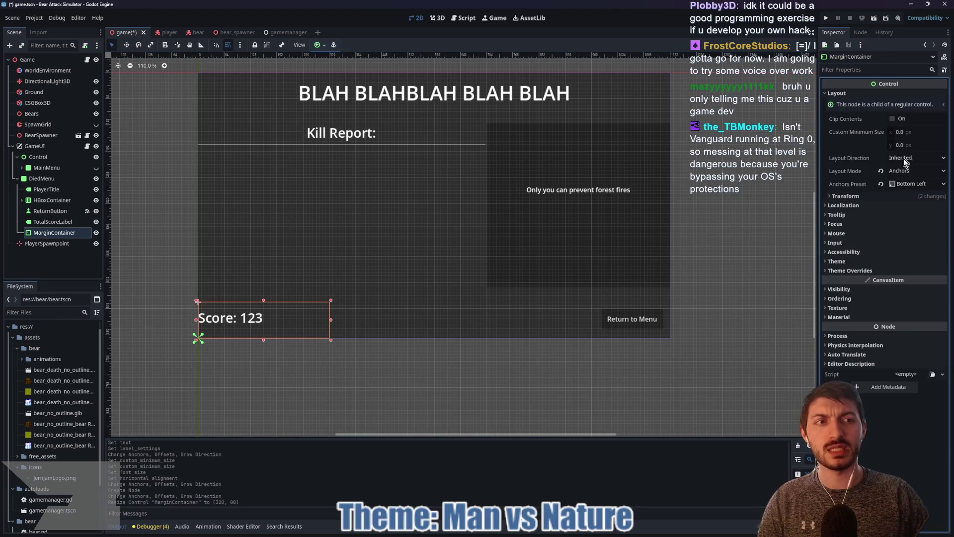
left_click(876, 199)
left_click(914, 134)
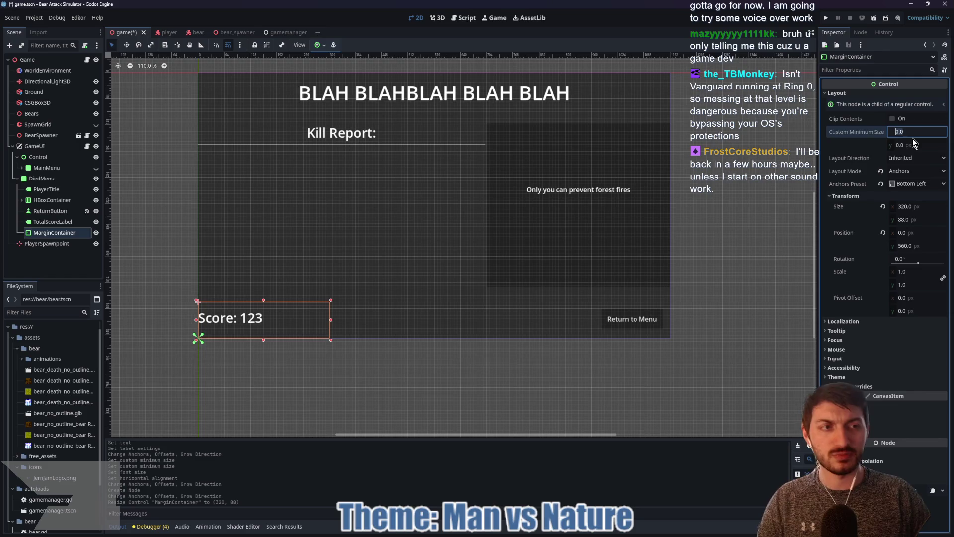
type("300")
key("Return")
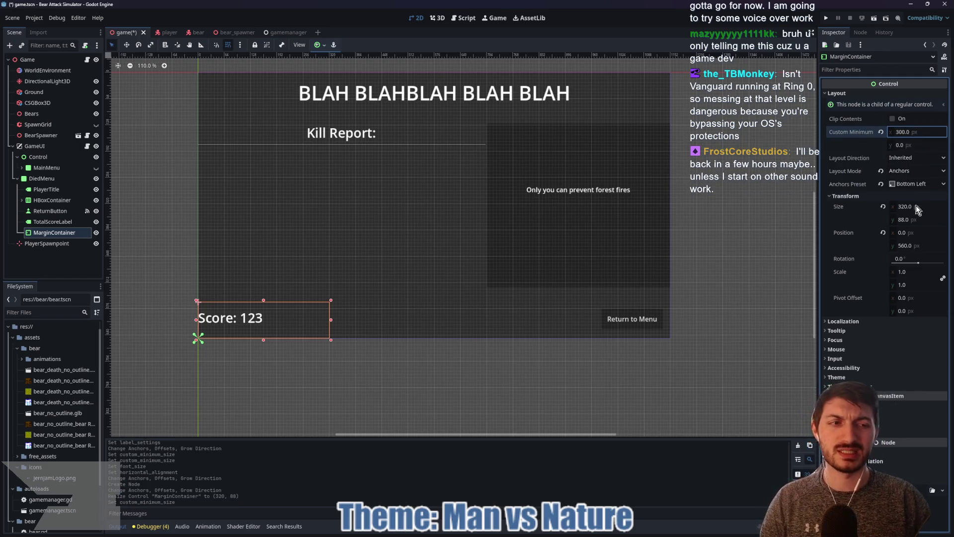
left_click(885, 206)
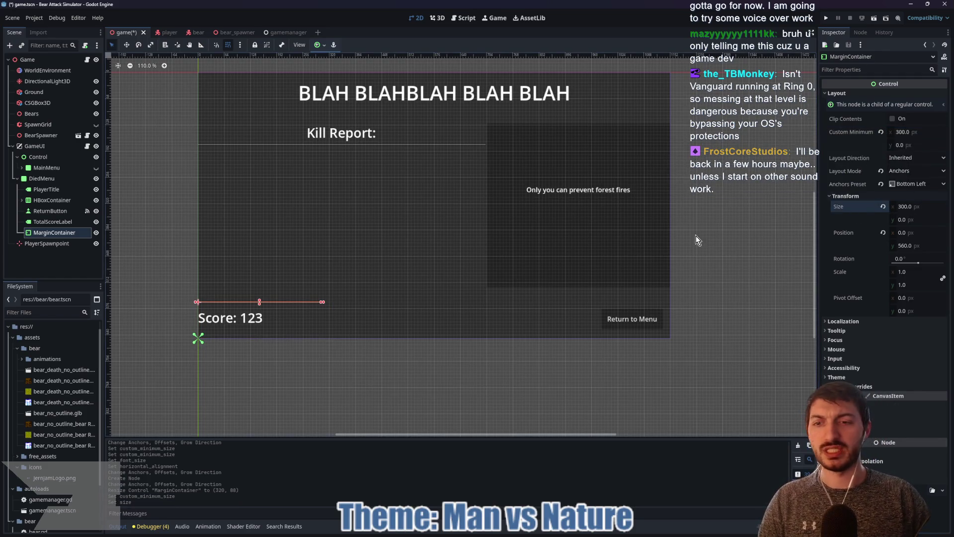
left_click(910, 145)
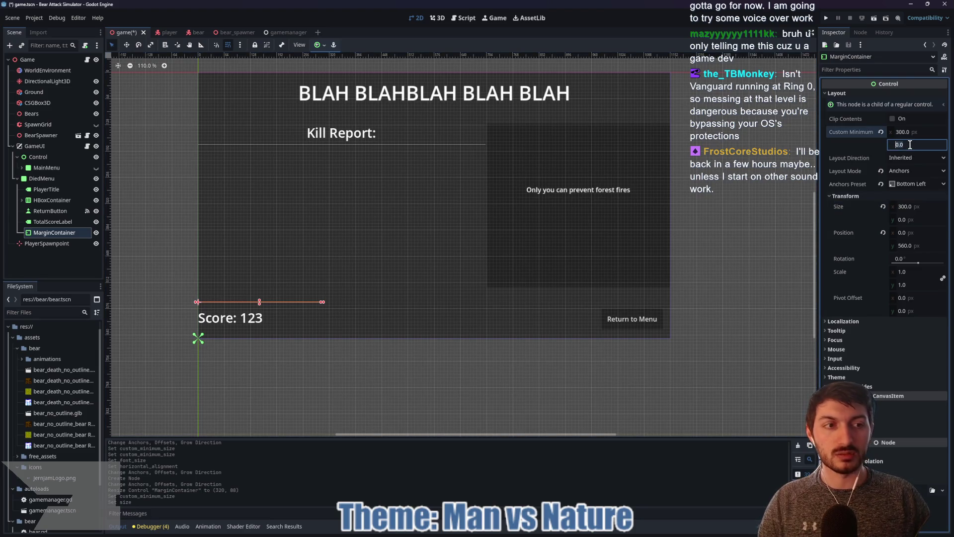
key("Return")
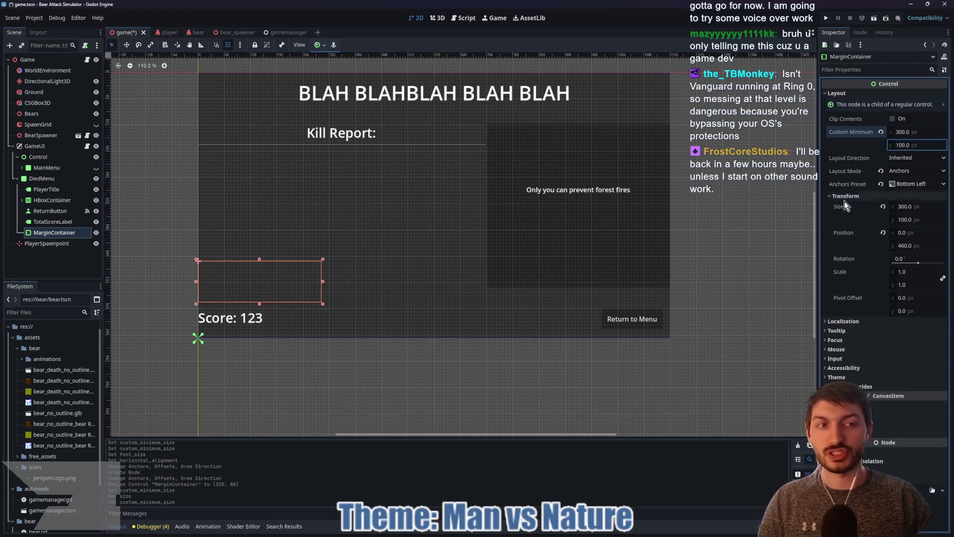
Reapply the Bottom Left anchor preset to the MarginContainer.
left_click(318, 45)
left_click(321, 99)
left_click(40, 211)
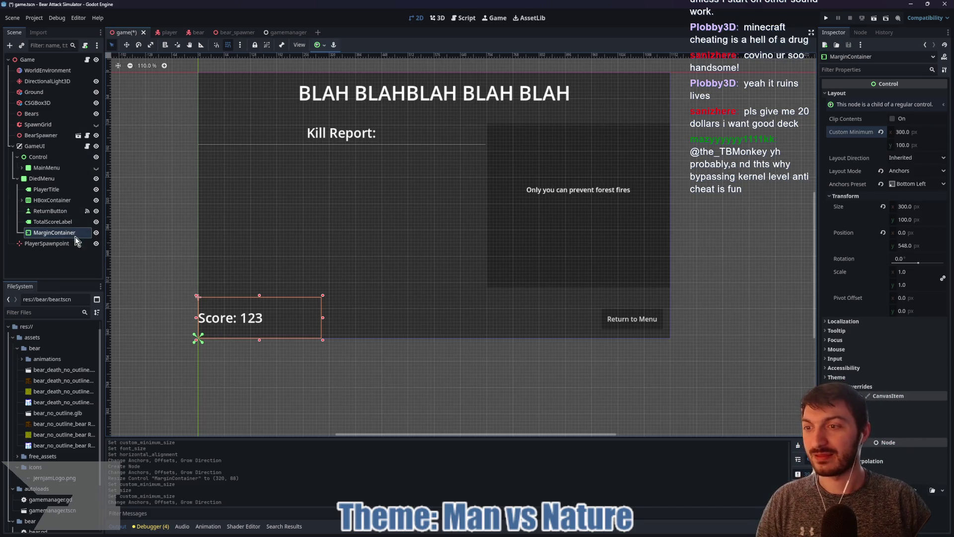
Move TotalScoreLabel into the MarginContainer and set the container's Margin Left override to 25.
left_click(57, 222)
left_click_drag(56, 226, 64, 235)
left_click(52, 222)
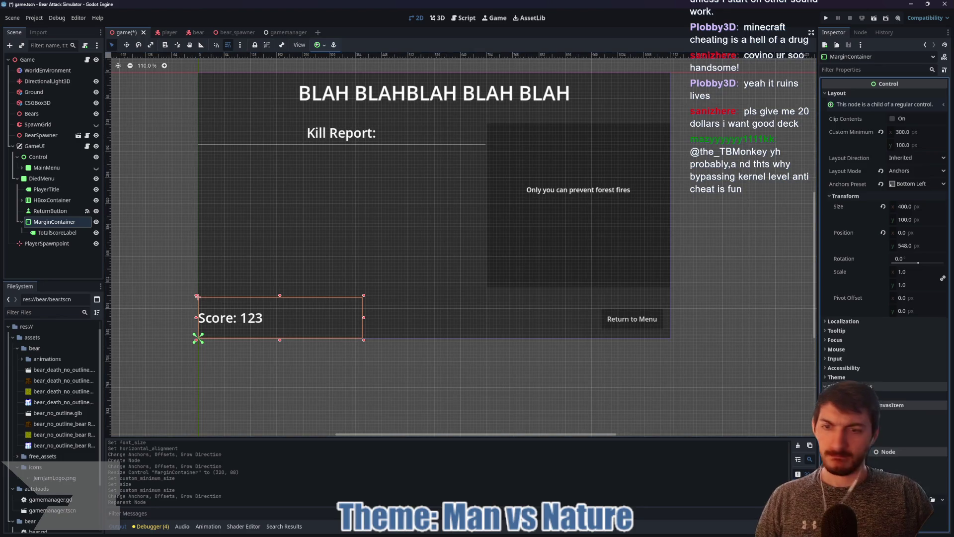
left_click(895, 396)
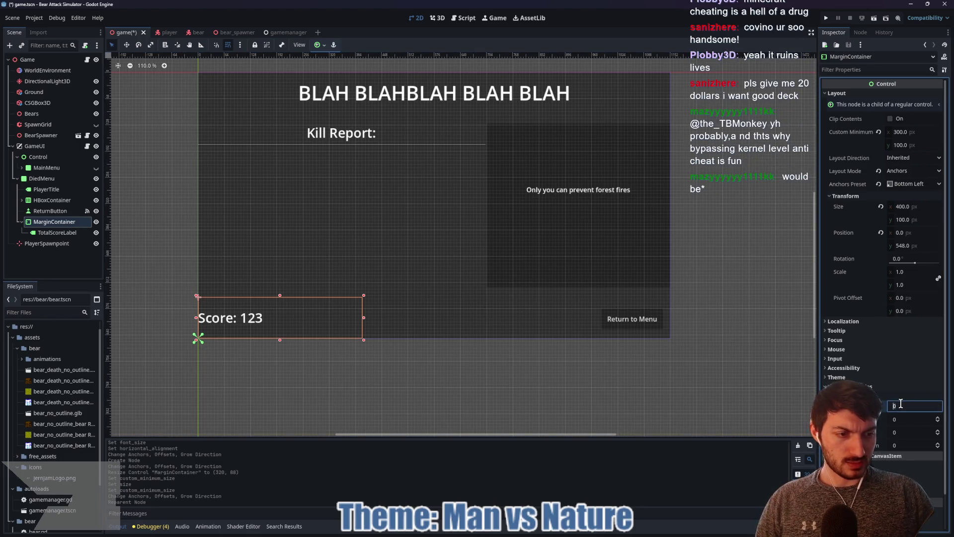
type("10")
key("Tab")
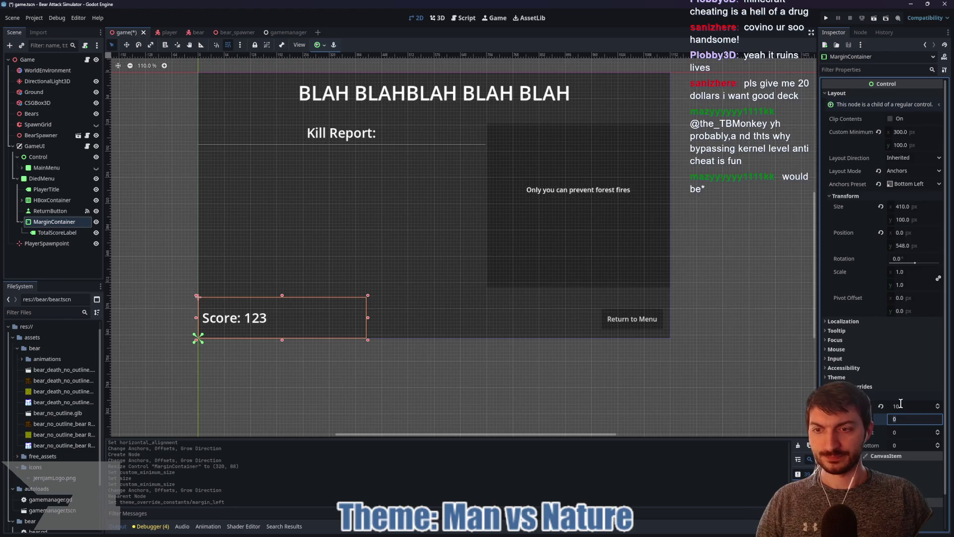
left_click(901, 405)
type("25")
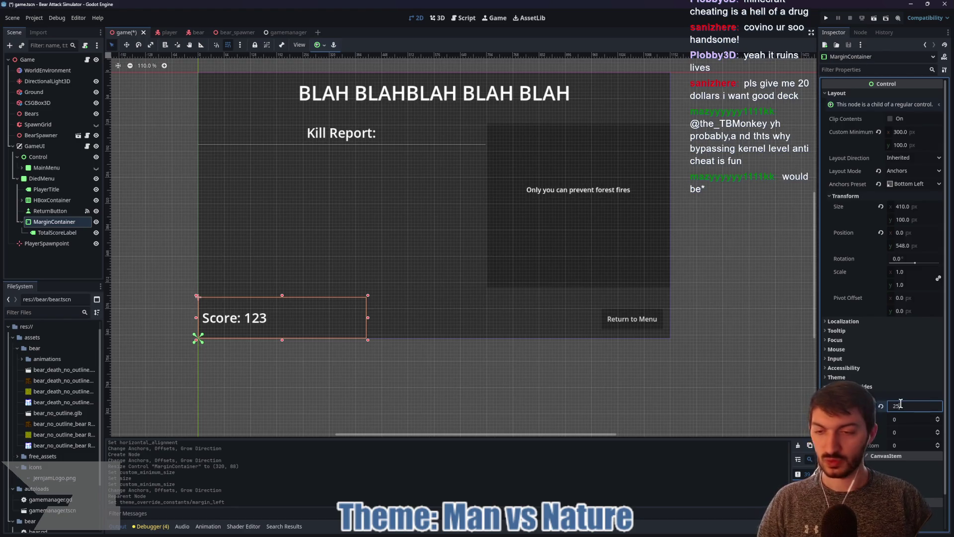
key("Return")
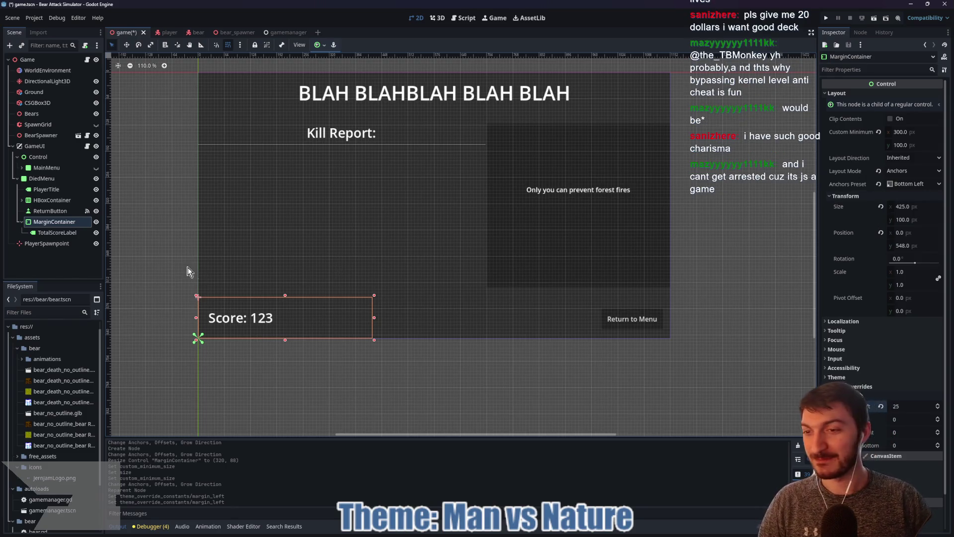
Save the scene with Ctrl+S and reselect TotalScoreLabel to edit its 'Score: 123' text.
left_click(54, 232)
left_click(61, 271)
key("ctrl+s")
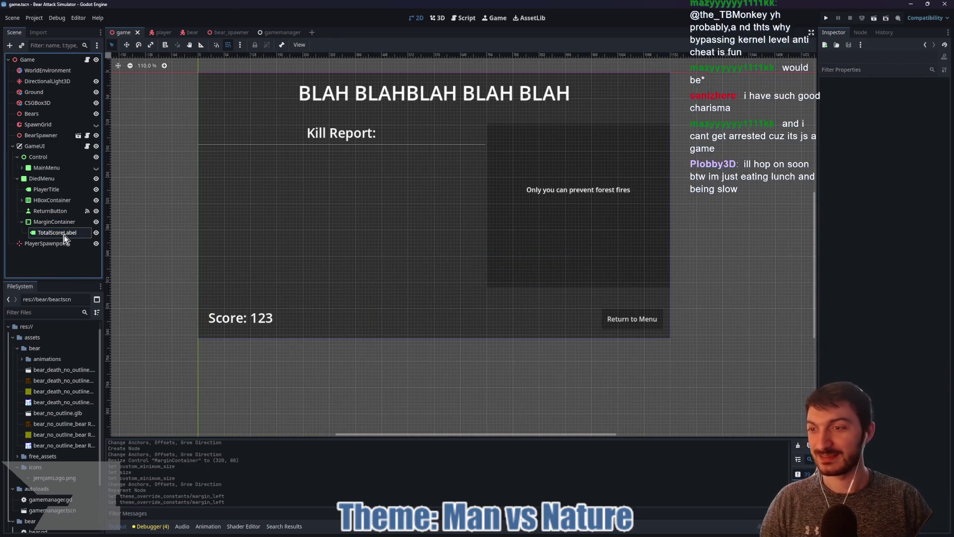
left_click(64, 234)
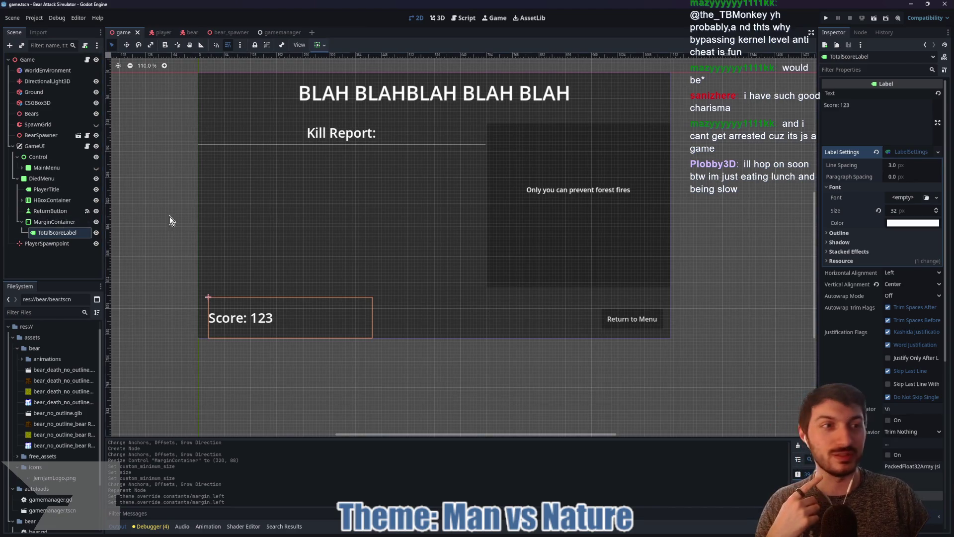
left_click(876, 108)
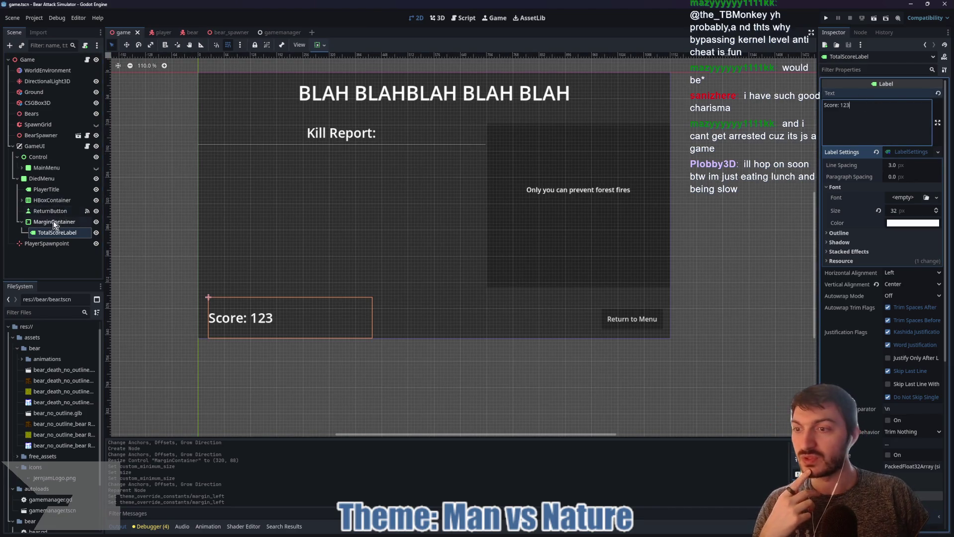